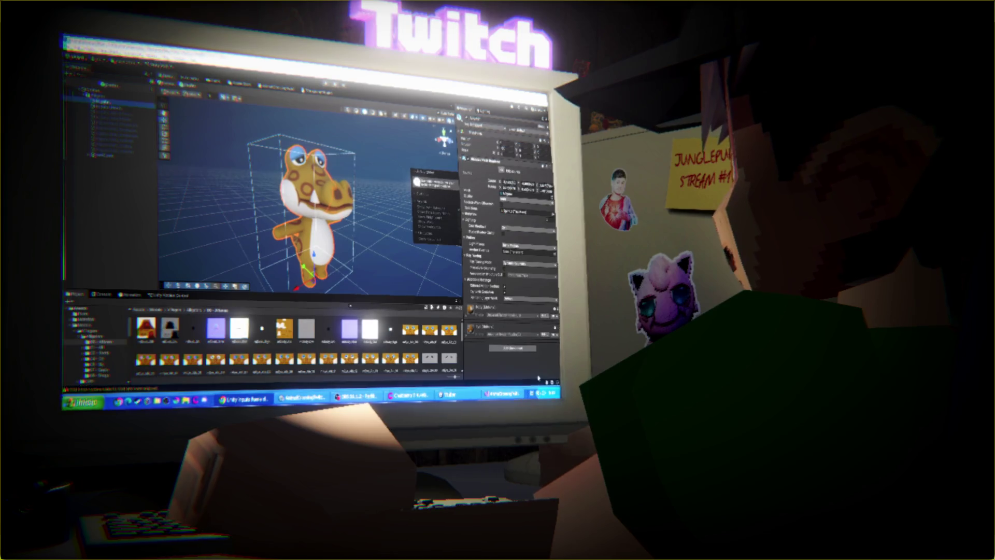
Step: Switch from Unity to the script in Visual Studio and select the Material type on line 27
{"action": "left_click", "coordinate": [490, 394]}
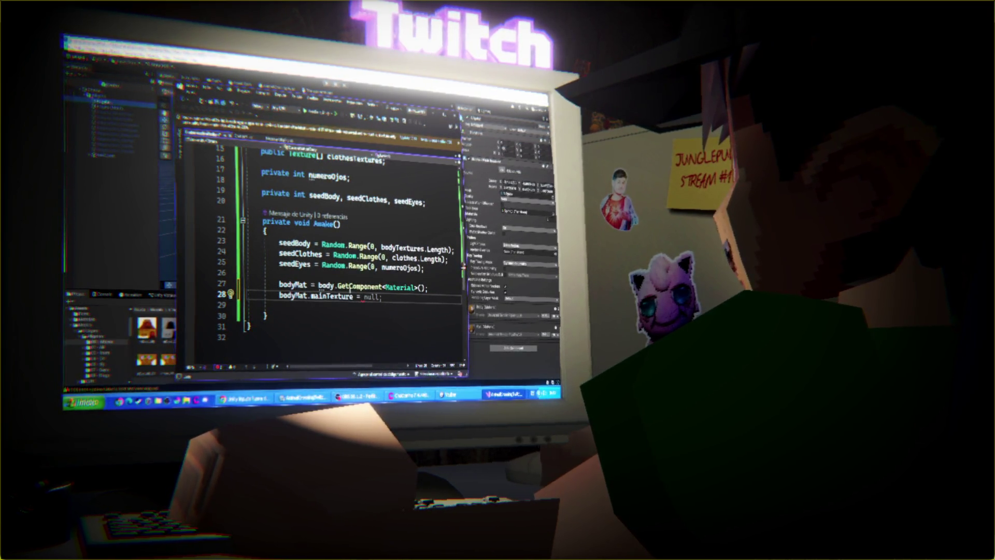
{"action": "double_click", "coordinate": [401, 288]}
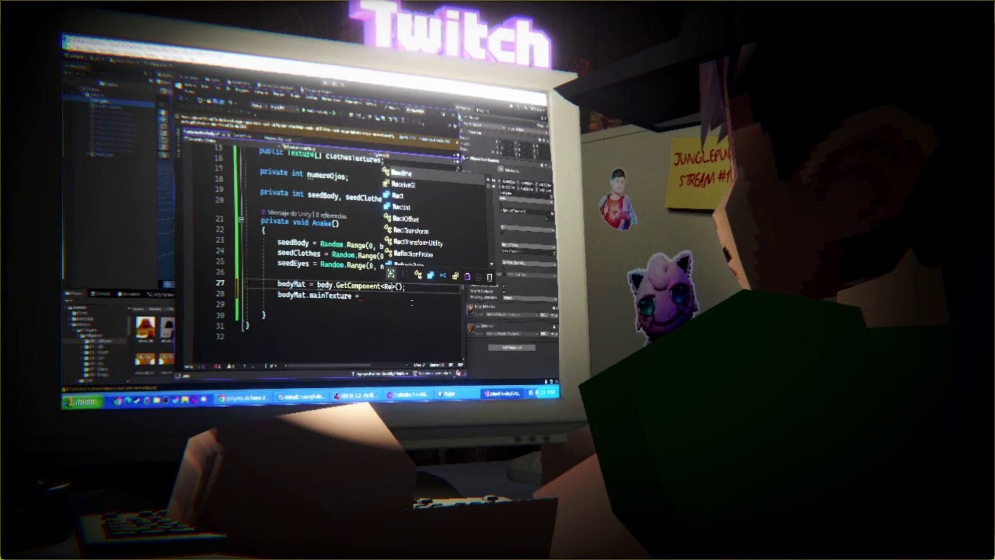
Step: Make line 27 assign bodyMat from body.GetComponent<Renderer>().materials[0]
{"action": "type", "text": "erer"}
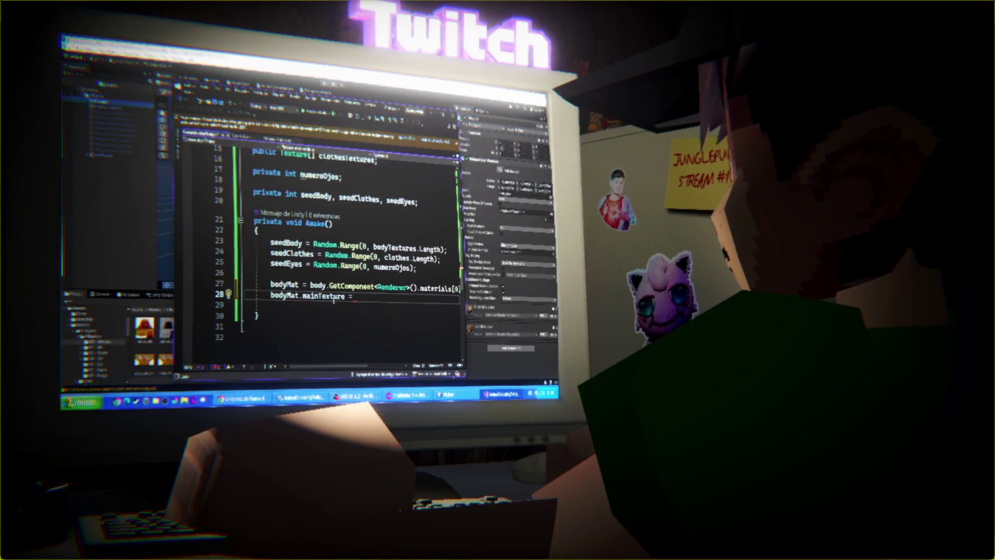
Step: Duplicate line 27 as an eyesMat line reading materials[1] from the body's Renderer
{"action": "scroll", "coordinate": [323, 309], "scroll_direction": "up", "scroll_amount": 3}
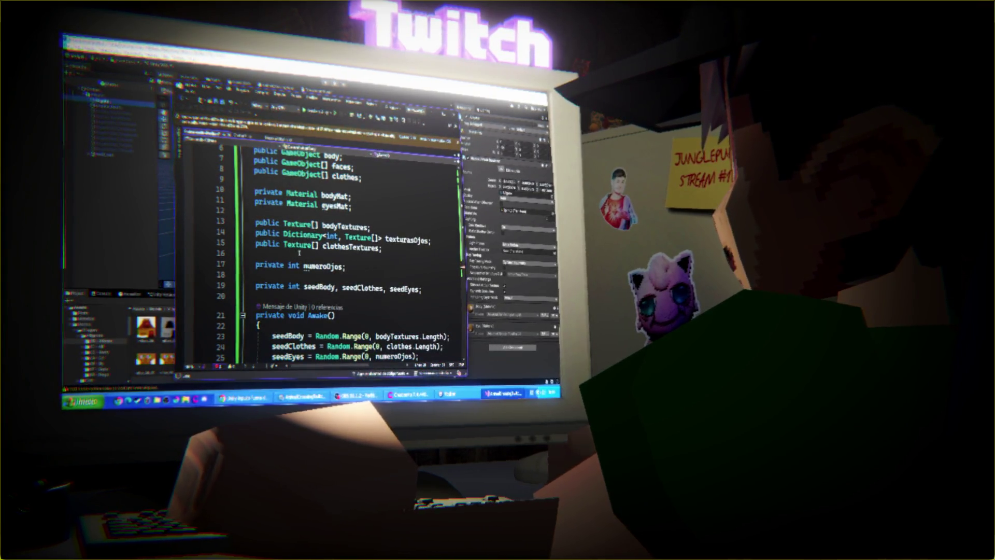
{"action": "scroll", "coordinate": [299, 253], "scroll_direction": "down", "scroll_amount": 2}
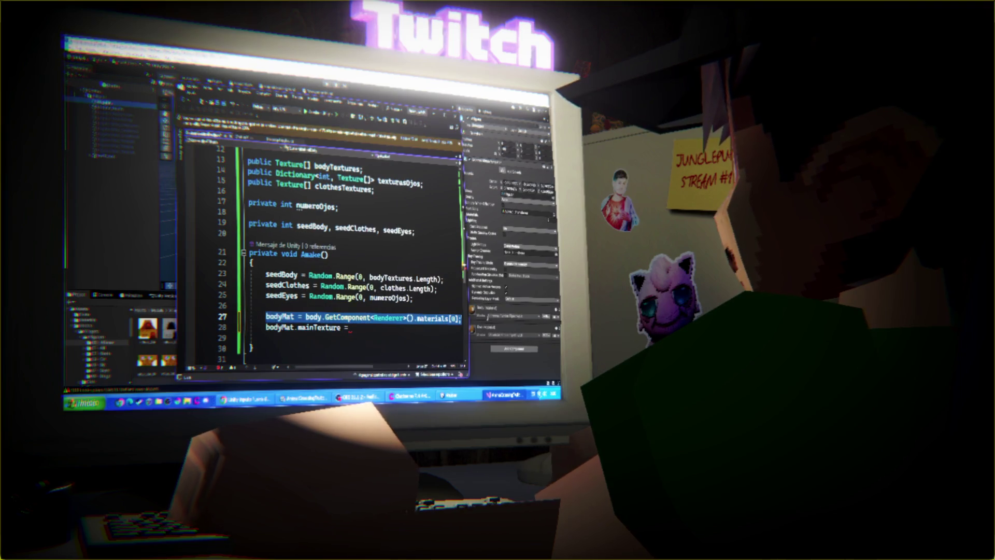
{"action": "left_click", "coordinate": [460, 317]}
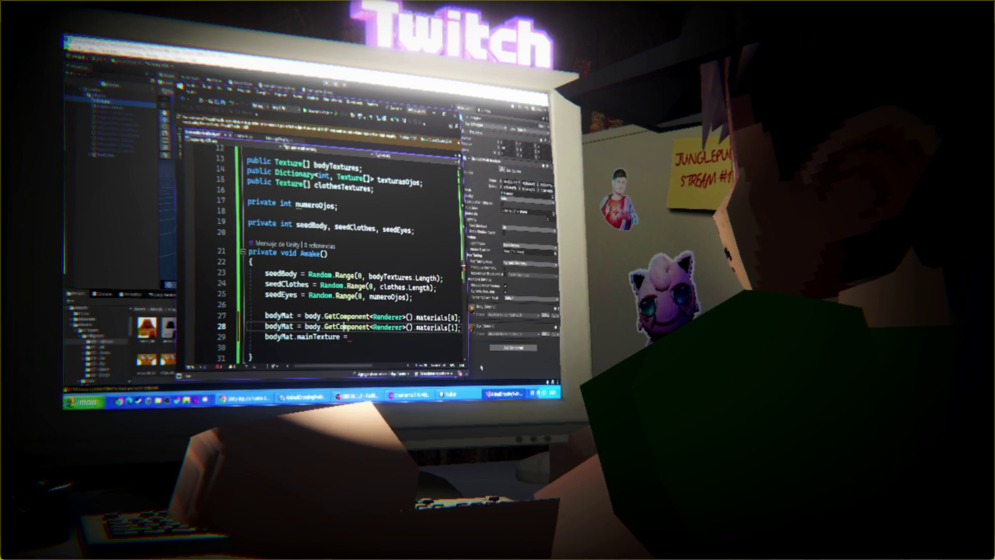
{"action": "key", "text": "Home"}
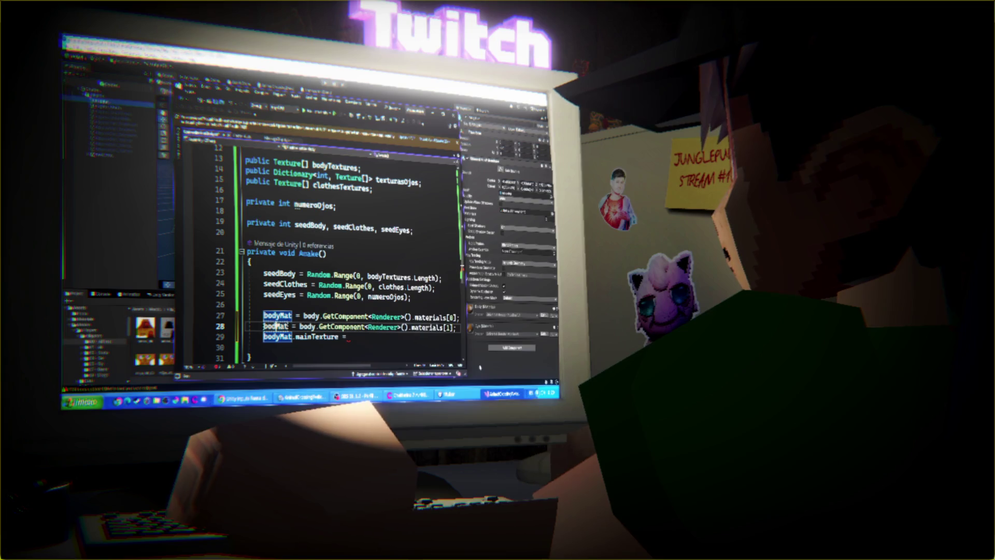
{"action": "type", "text": "eyes"}
{"action": "double_click", "coordinate": [280, 326]}
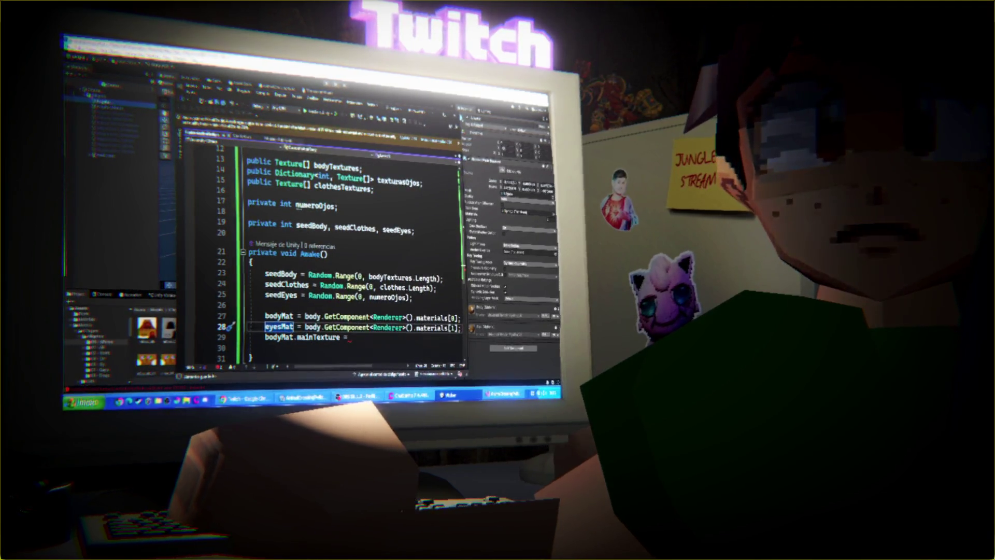
{"action": "left_click", "coordinate": [369, 336]}
{"action": "type", "text": "body"}
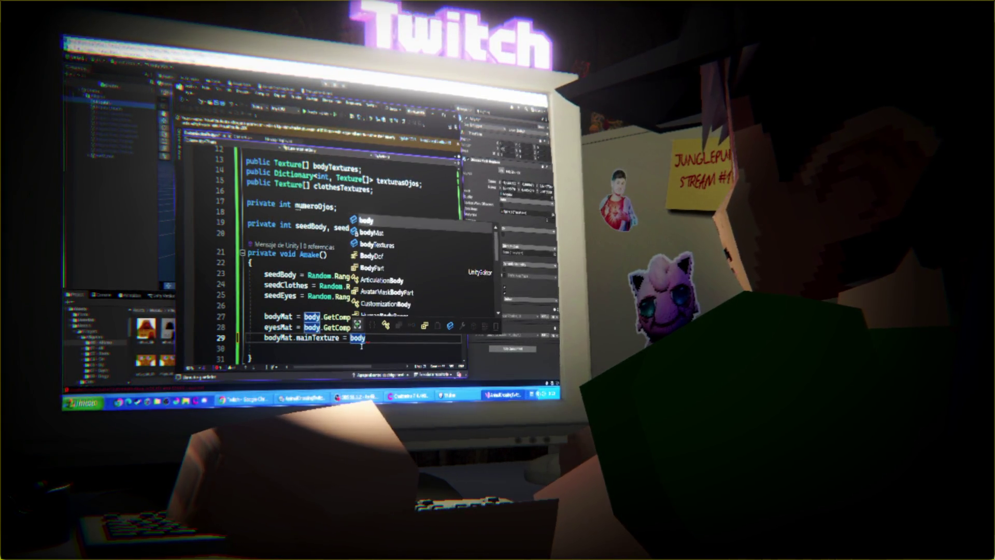
Step: Complete line 29 as bodyMat.mainTexture = bodyTextures[seedBody]; and start a new line
{"action": "key", "text": "Down"}
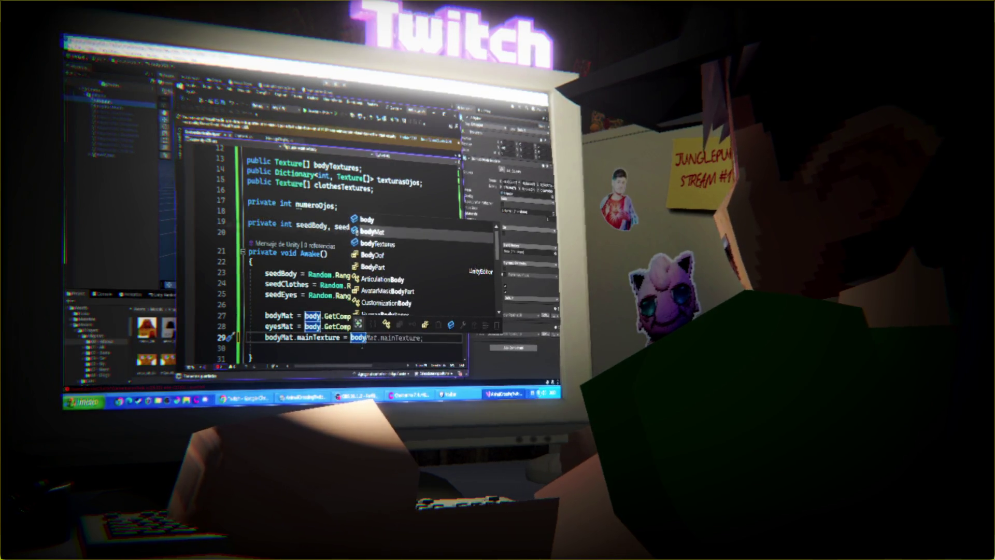
{"action": "type", "text": "["}
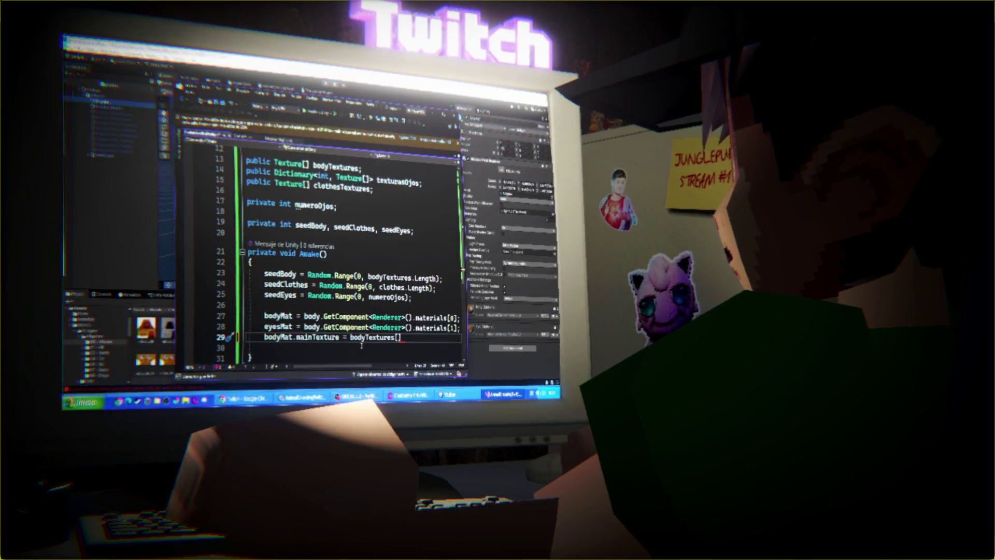
{"action": "type", "text": "seedBody"}
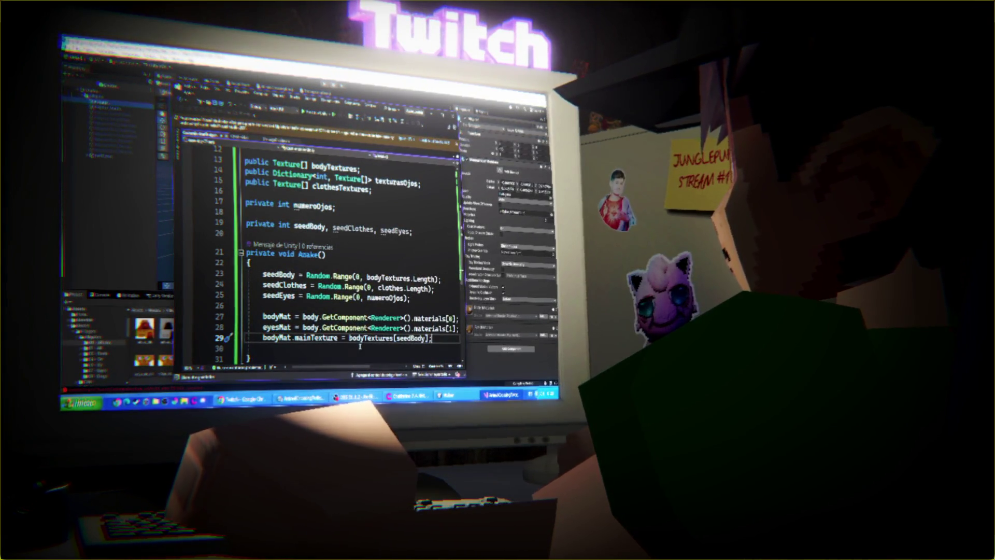
{"action": "key", "text": "Return"}
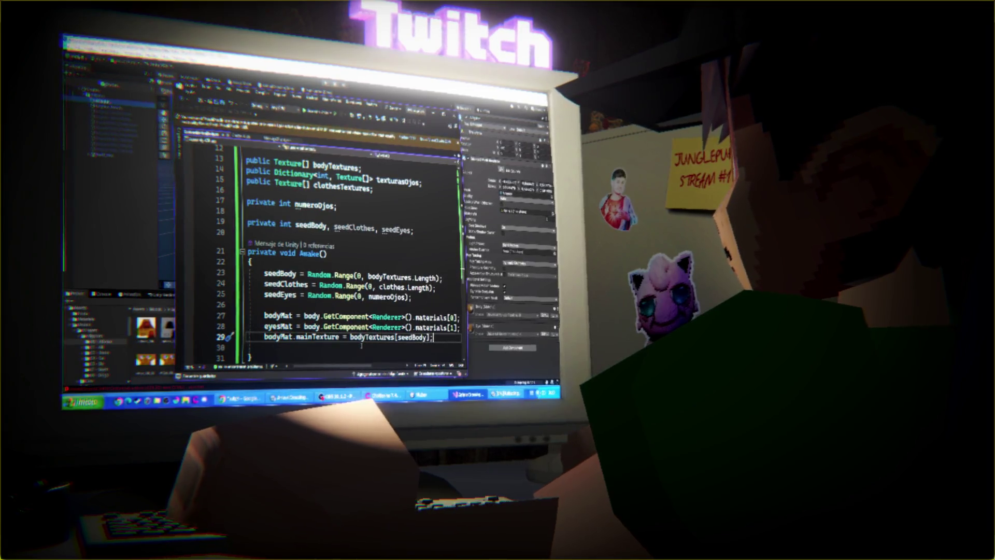
Step: Initialize texturasOjos with a new Dictionary and begin line 30 as eyesMat.mainTexture = texturasOjos(seedBody, )
{"action": "type", "text": "eyesMat"}
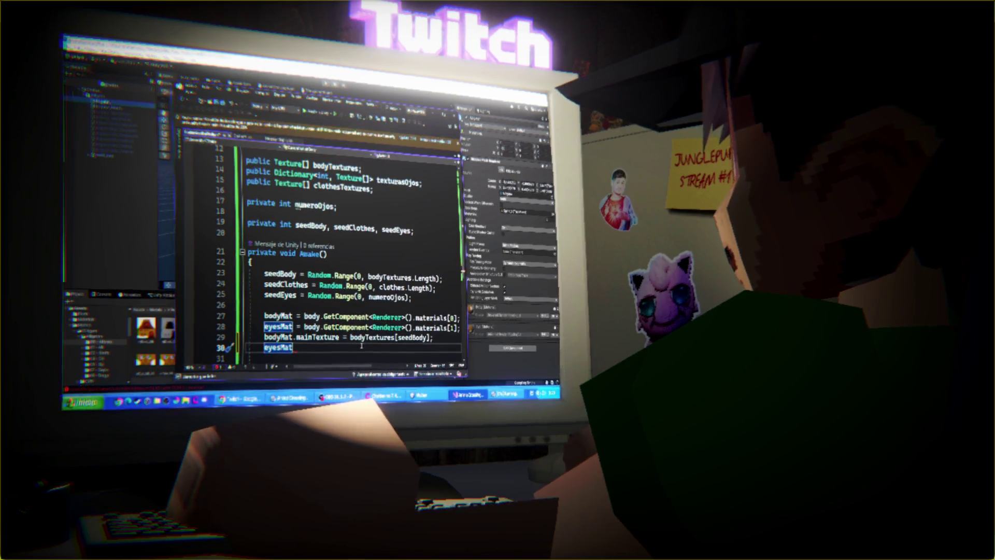
{"action": "type", "text": ".mainTexture = te"}
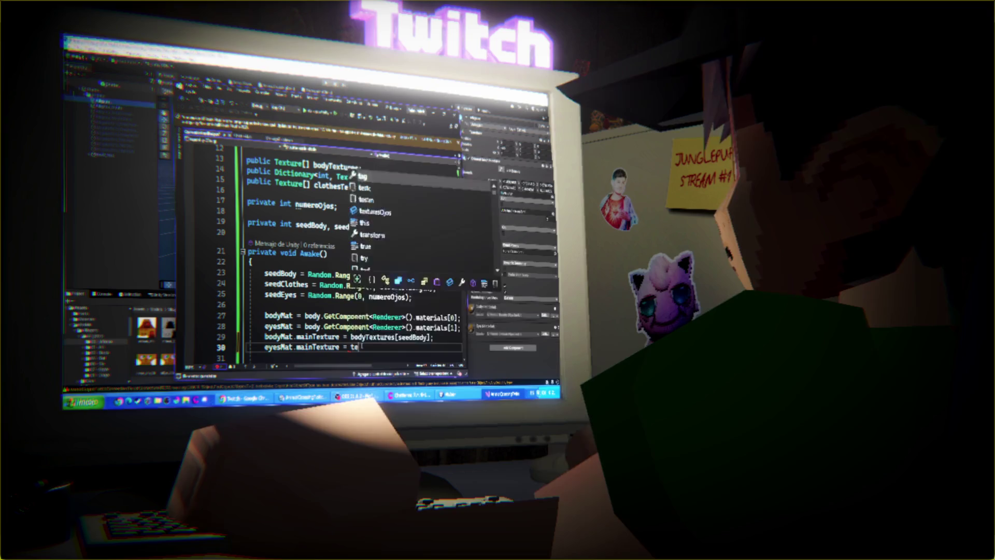
{"action": "key", "text": "Tab"}
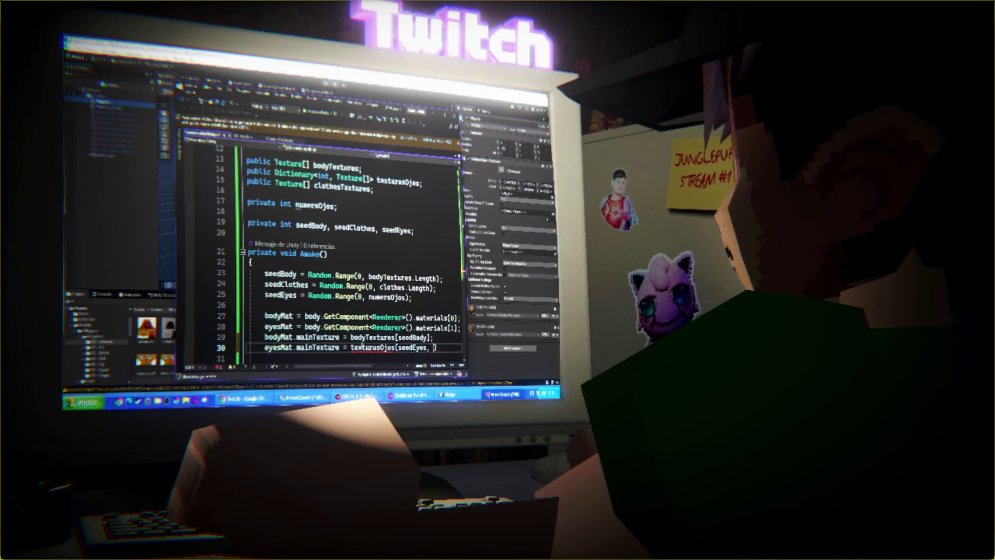
{"action": "key", "text": "ctrl+space"}
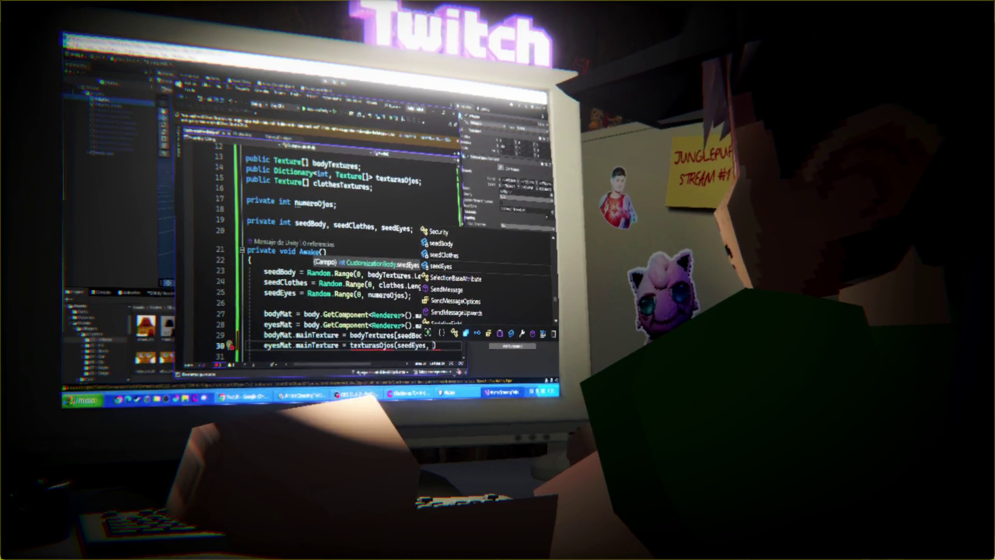
{"action": "double_click", "coordinate": [413, 348]}
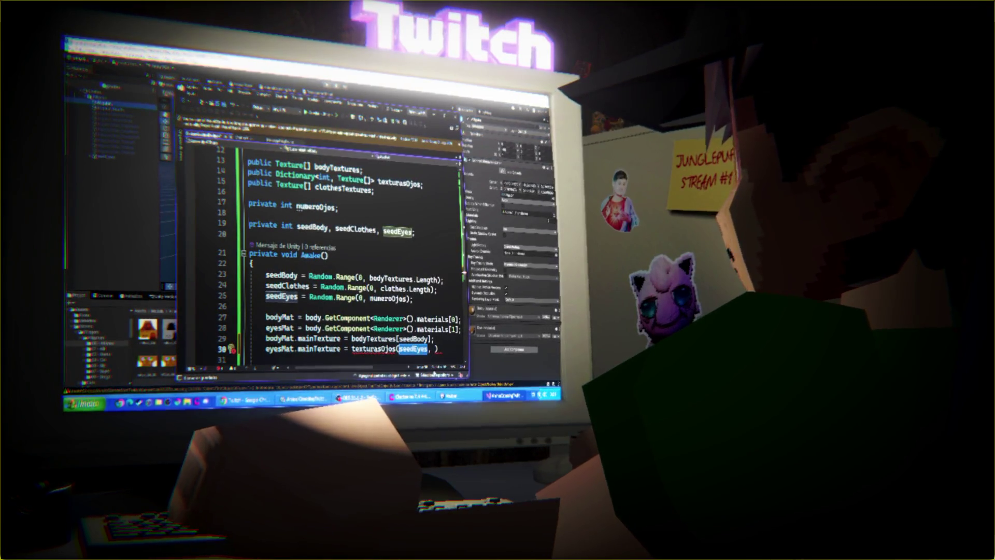
{"action": "type", "text": "seed"}
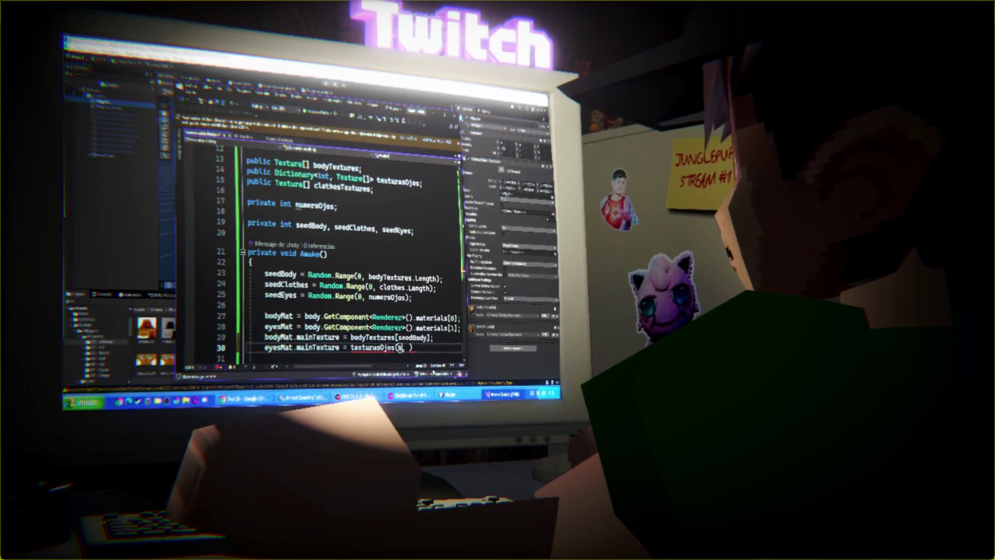
{"action": "type", "text": "Body"}
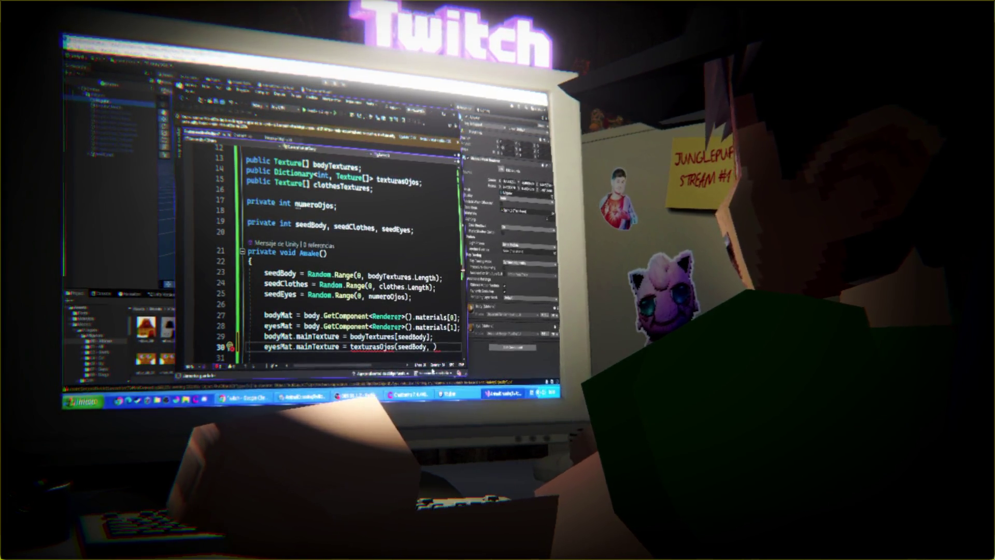
{"action": "type", "text": "tex"}
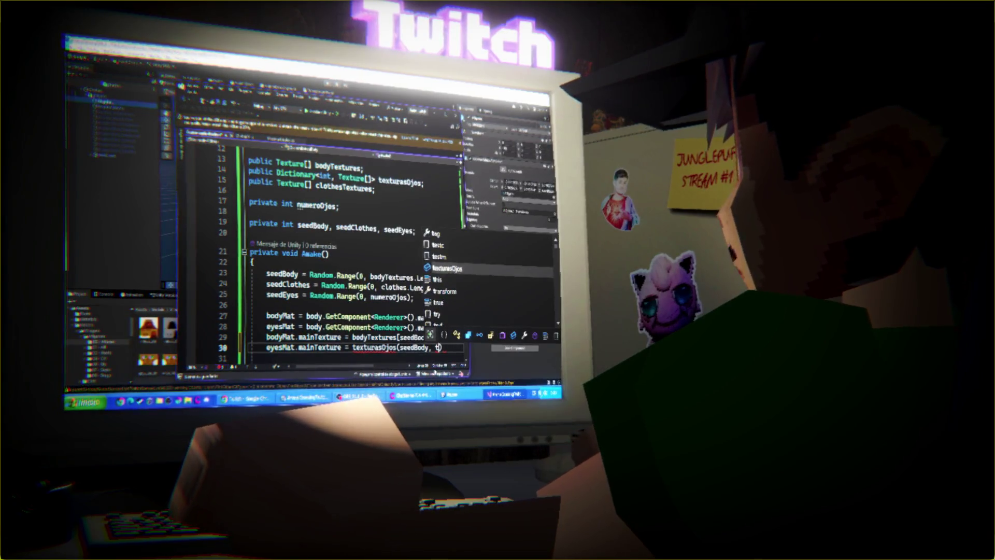
{"action": "key", "text": "BackSpace"}
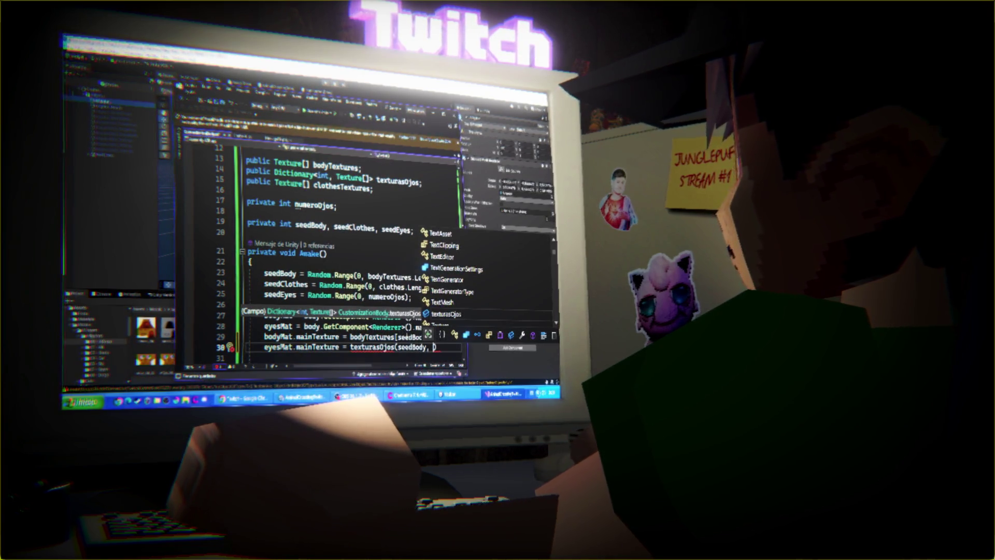
{"action": "key", "text": "Escape"}
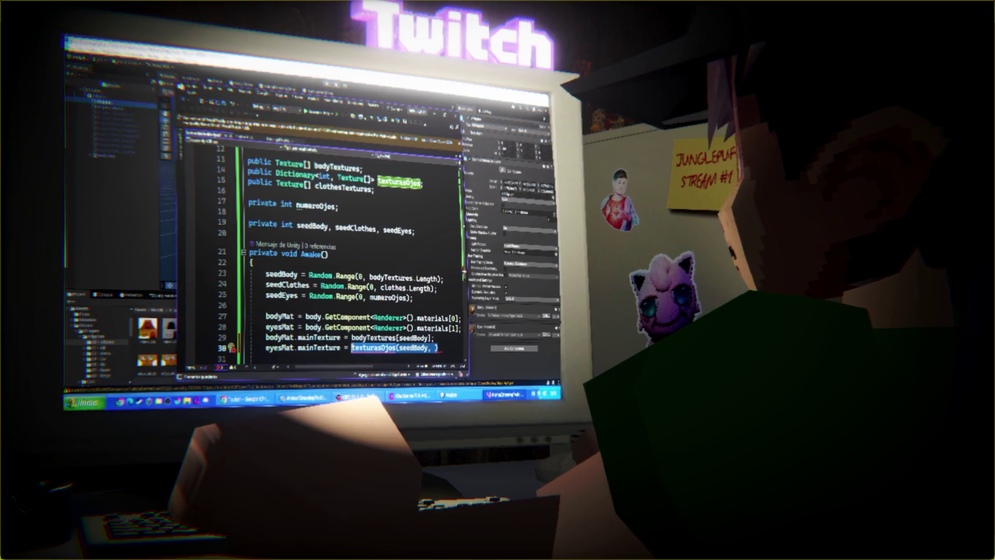
{"action": "mouse_move", "coordinate": [352, 348]}
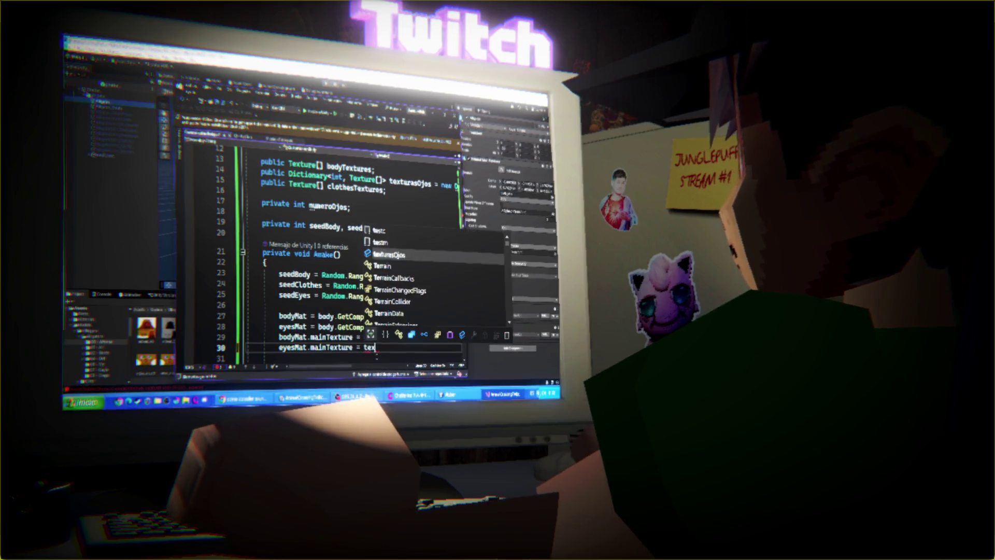
{"action": "type", "text": "."}
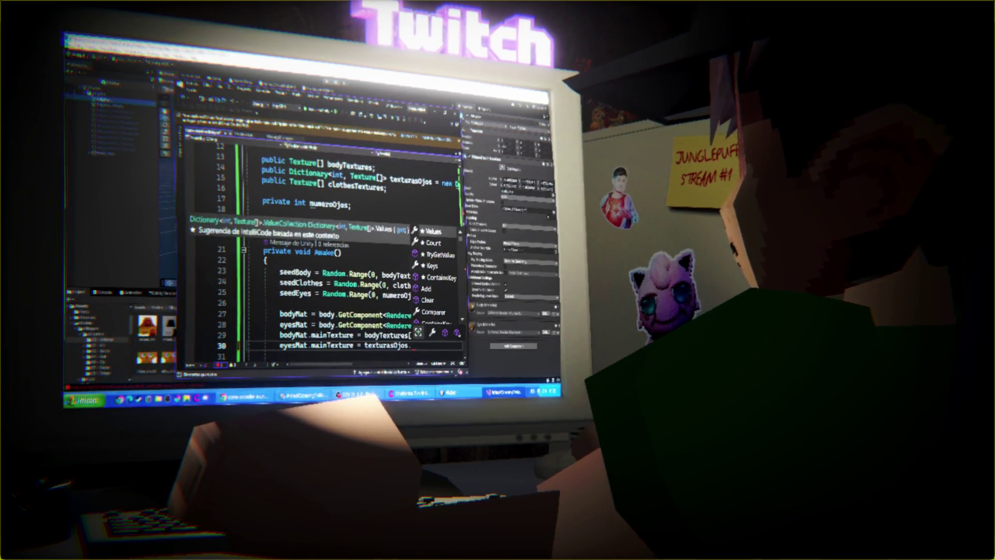
Step: Browse texturasOjos' member suggestions such as ContainsKey and close them, keeping texturasOjos[seedEyes]
{"action": "key", "text": "Up"}
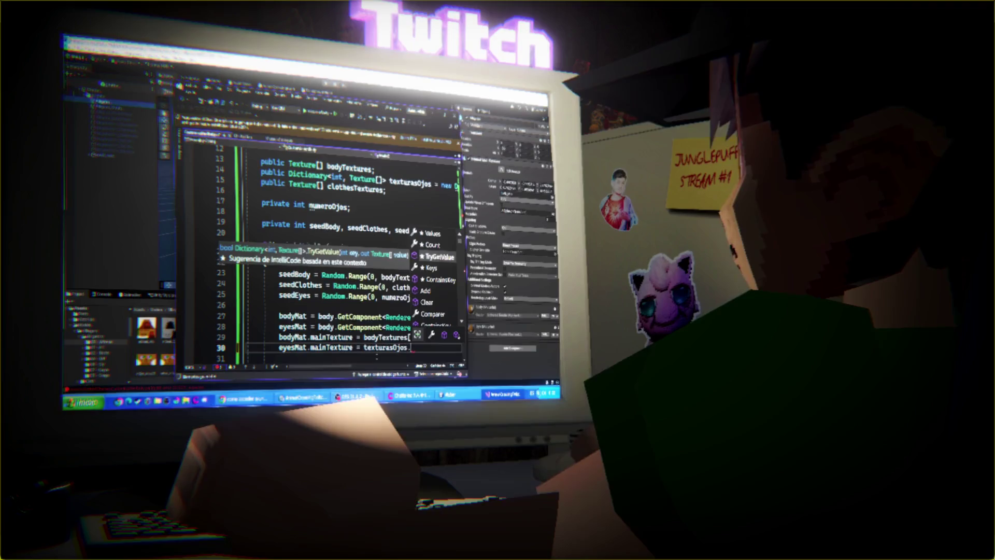
{"action": "key", "text": "Down"}
{"action": "key", "text": "Down"}
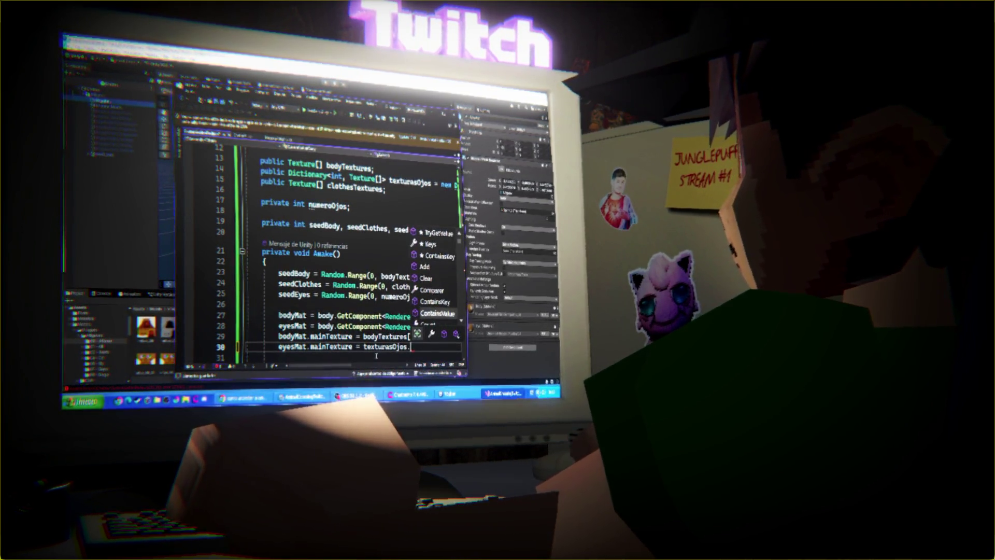
{"action": "key", "text": "Down"}
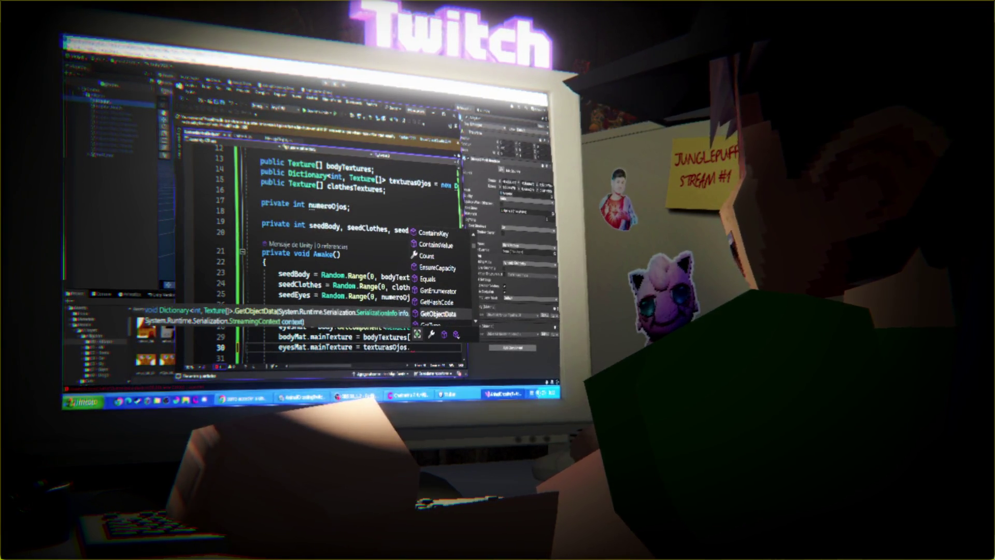
{"action": "key", "text": "Escape"}
{"action": "type", "text": "[seedEyes]"}
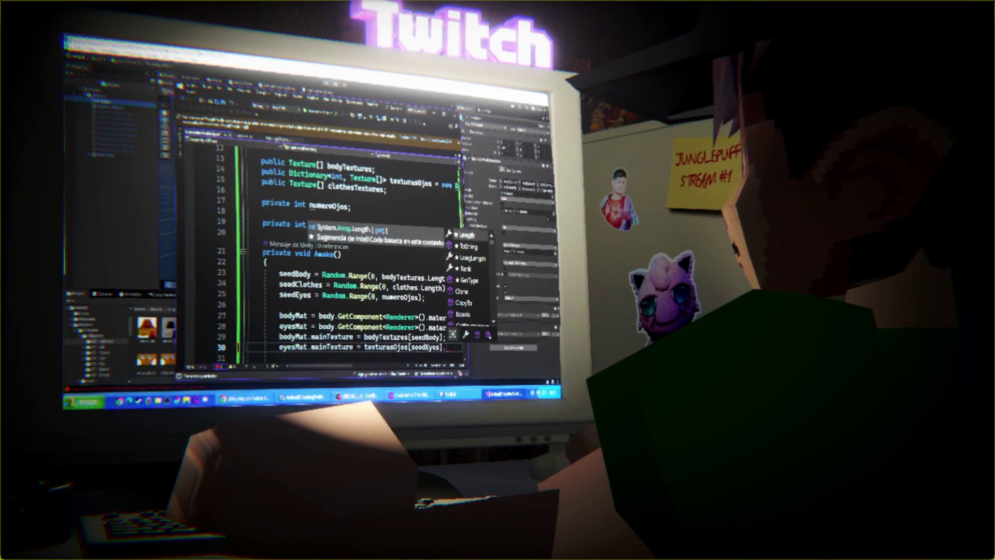
Step: Drop the trailing dot, save the script, and turn line 30 into a Texture[] declaration
{"action": "key", "text": "BackSpace"}
{"action": "type", "text": ";"}
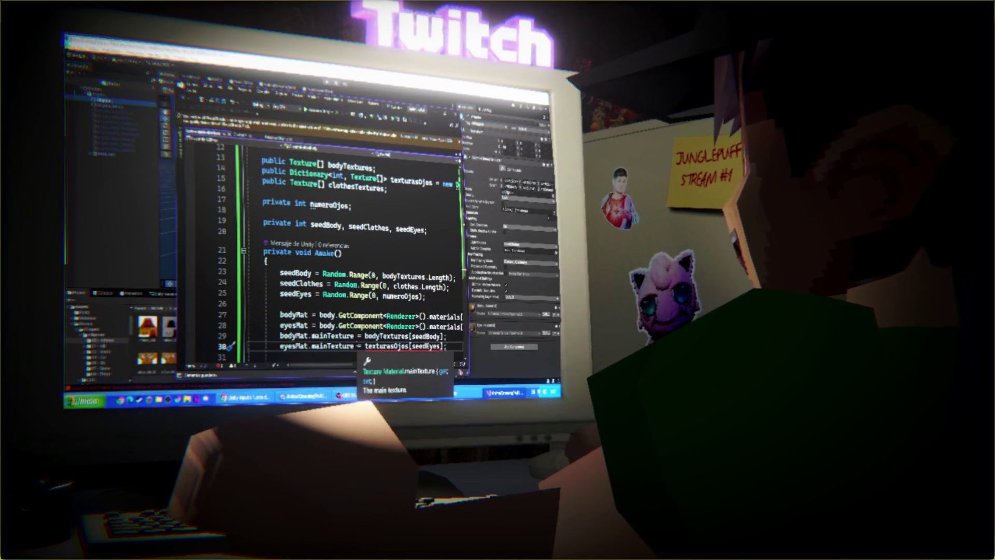
{"action": "key", "text": "ctrl+s"}
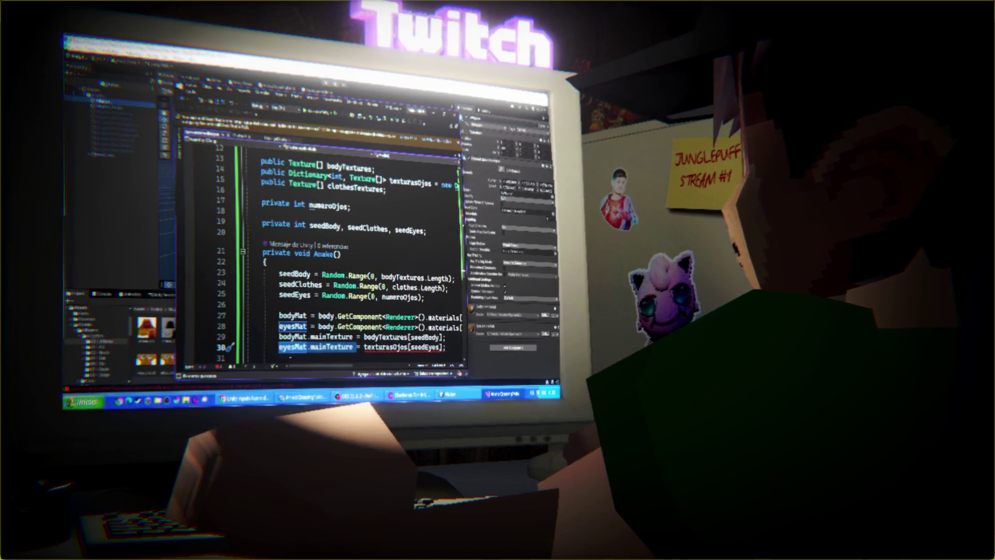
{"action": "type", "text": "exture["}
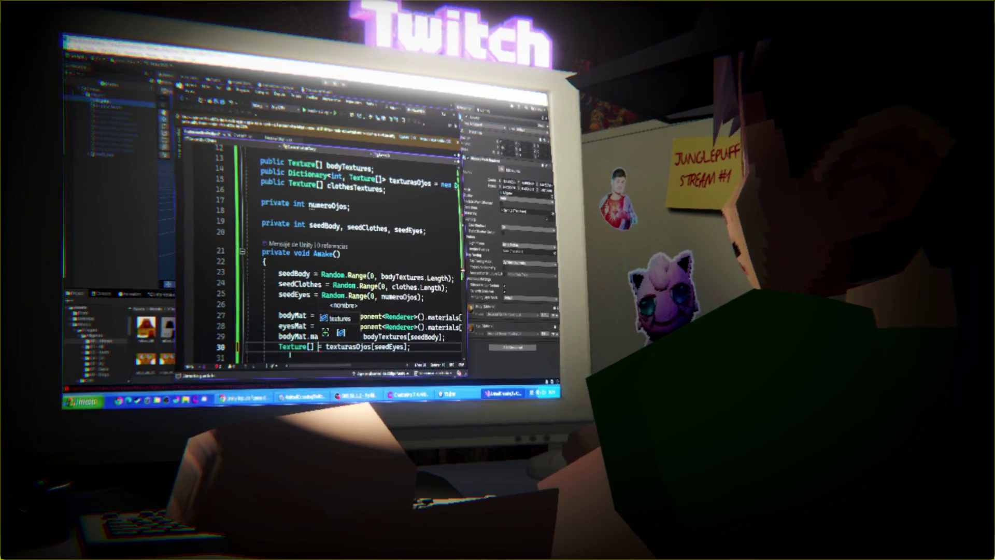
{"action": "type", "text": "]"}
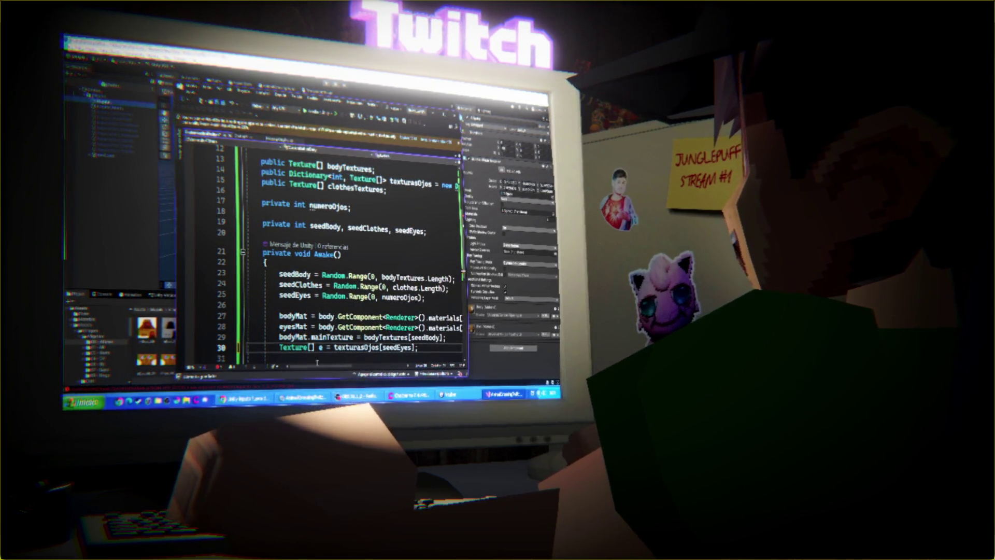
Step: Below the Texture[] e declaration, add a line beginning eyesMat.mainTexture
{"action": "scroll", "coordinate": [317, 362], "scroll_direction": "down", "scroll_amount": 2}
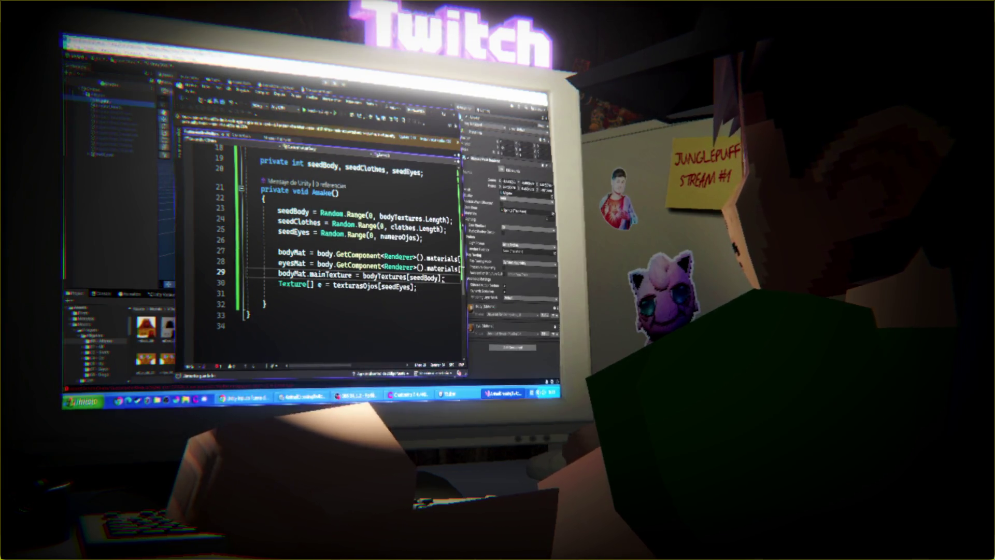
{"action": "key", "text": "Return"}
{"action": "left_click", "coordinate": [424, 299]}
{"action": "type", "text": "e."}
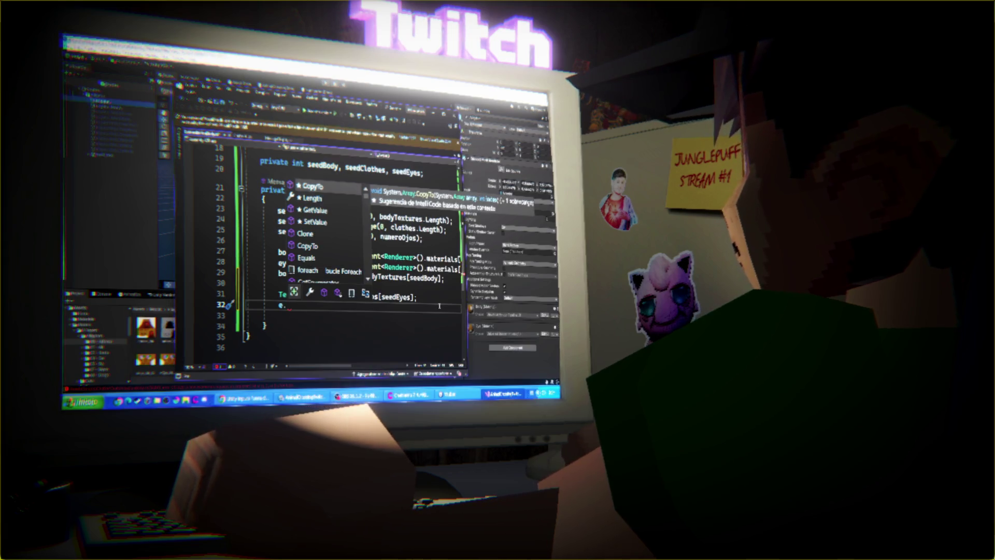
{"action": "key", "text": "Tab"}
{"action": "key", "text": "BackSpace"}
{"action": "key", "text": "BackSpace"}
{"action": "key", "text": "BackSpace"}
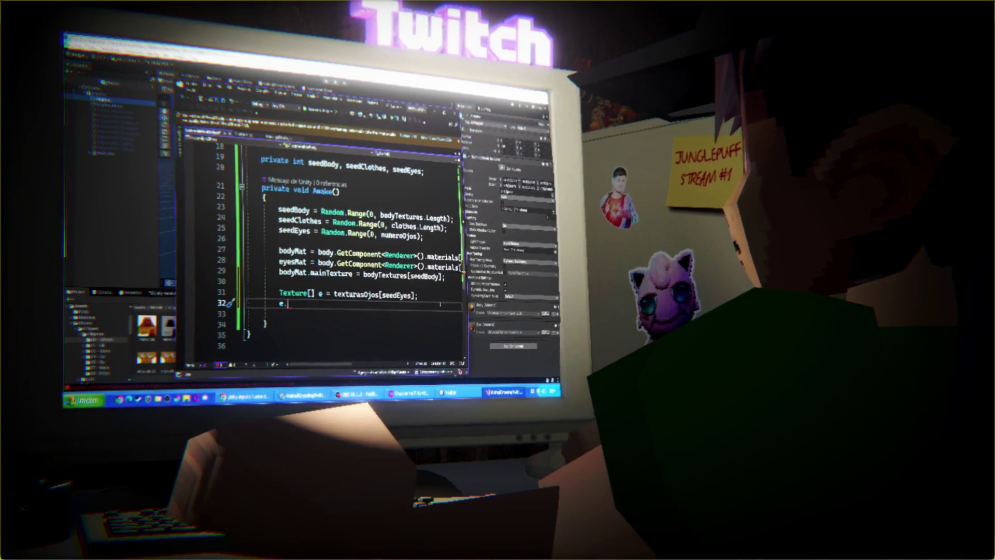
{"action": "scroll", "coordinate": [440, 305], "scroll_direction": "up", "scroll_amount": 2}
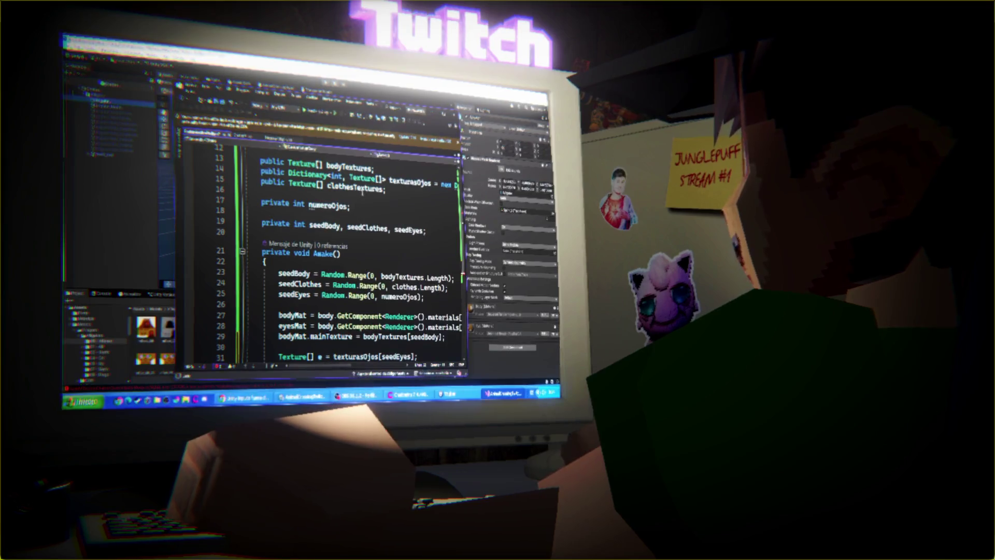
{"action": "scroll", "coordinate": [334, 261], "scroll_direction": "down", "scroll_amount": 5}
{"action": "scroll", "coordinate": [334, 261], "scroll_direction": "up", "scroll_amount": 2}
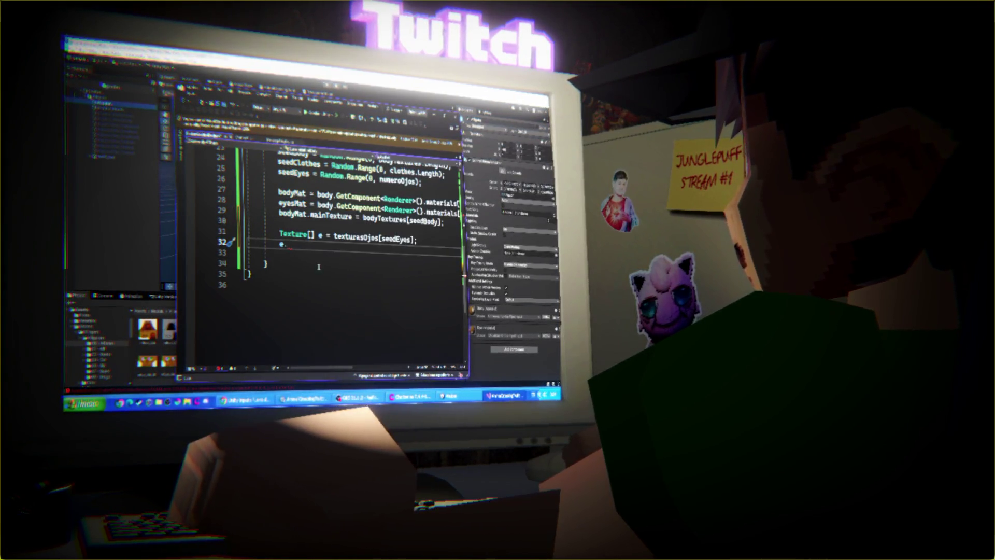
{"action": "key", "text": "BackSpace"}
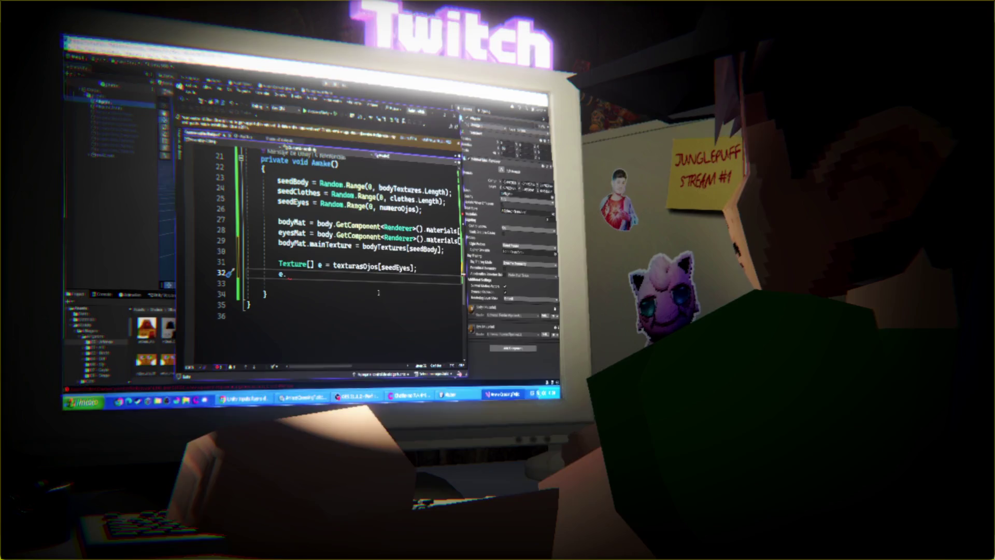
{"action": "type", "text": "yes"}
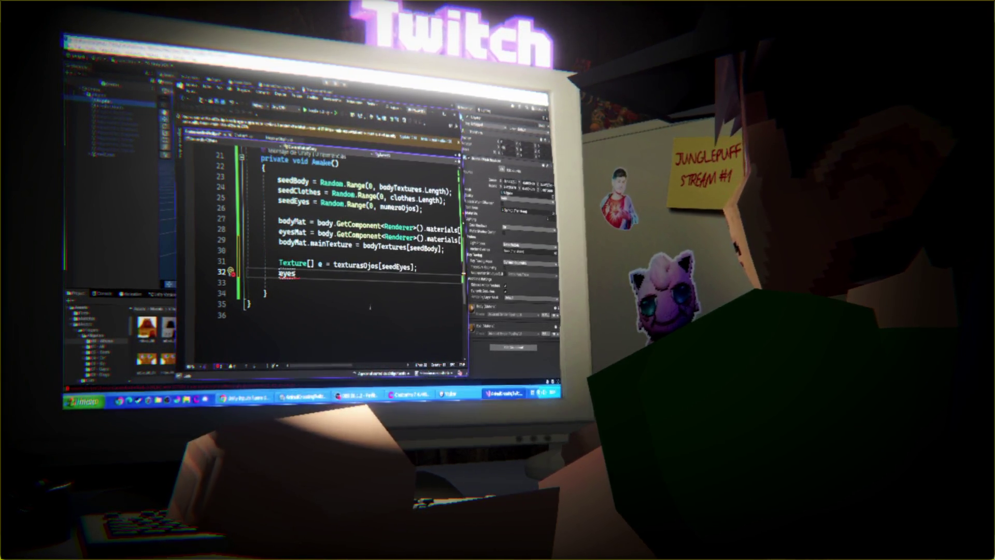
{"action": "scroll", "coordinate": [370, 305], "scroll_direction": "up", "scroll_amount": 7}
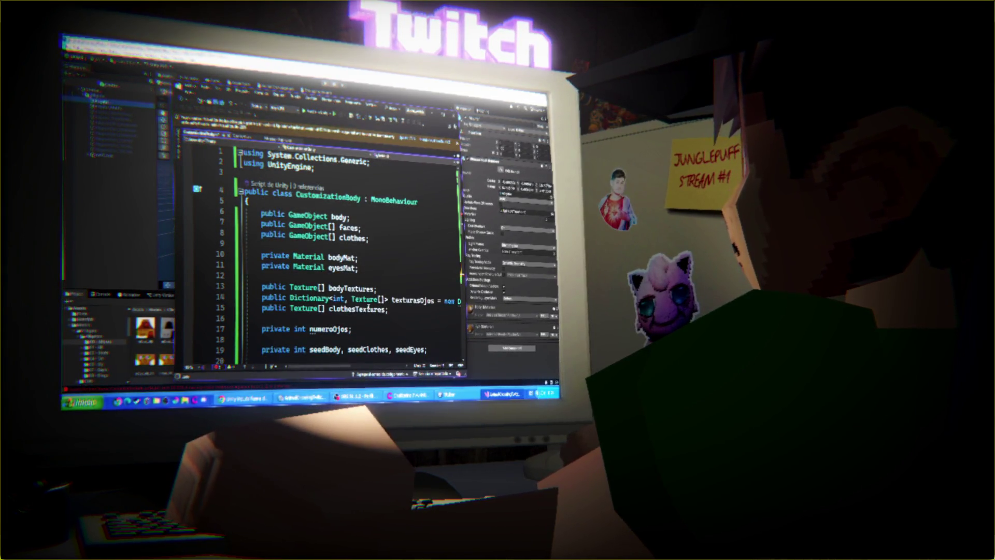
{"action": "scroll", "coordinate": [369, 309], "scroll_direction": "down", "scroll_amount": 7}
{"action": "type", "text": "eyesMat"}
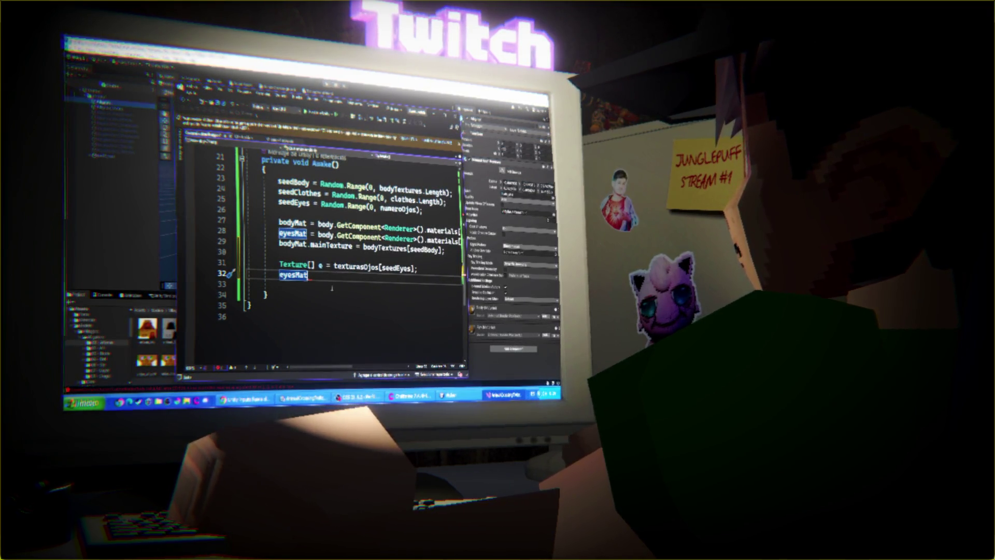
{"action": "type", "text": ".mai"}
{"action": "key", "text": "Tab"}
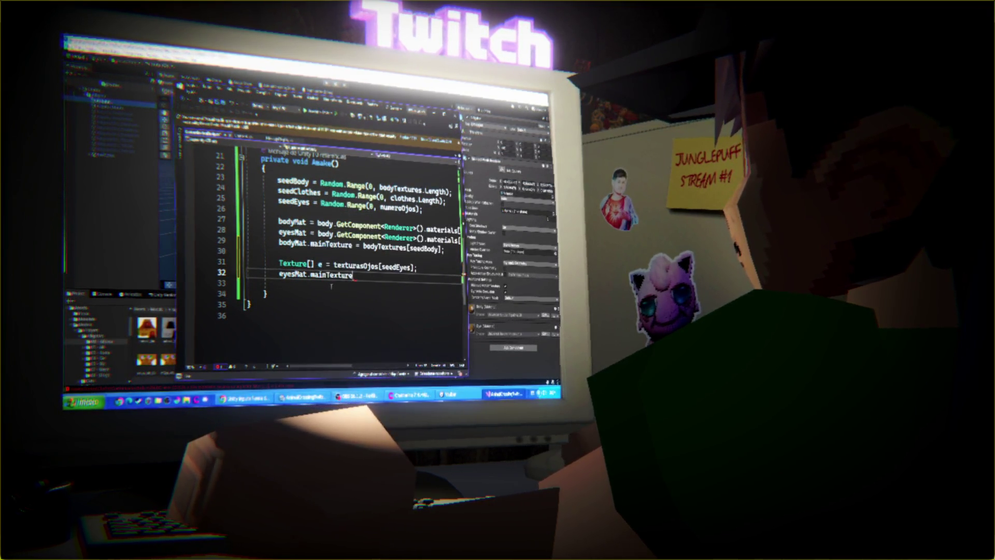
Step: Finish that line as eyesMat.mainTexture = e[seedEyes];
{"action": "type", "text": "= e[]"}
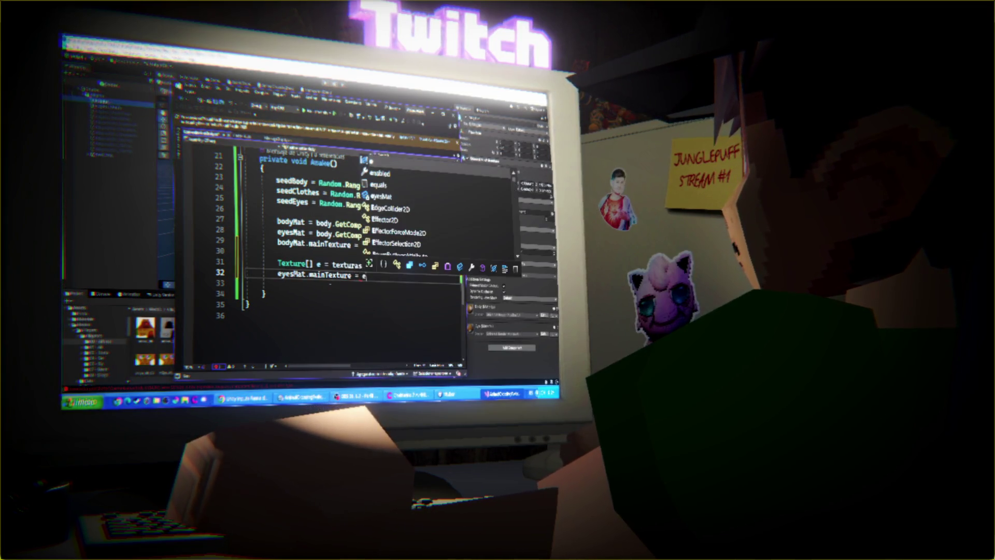
{"action": "type", "text": ";"}
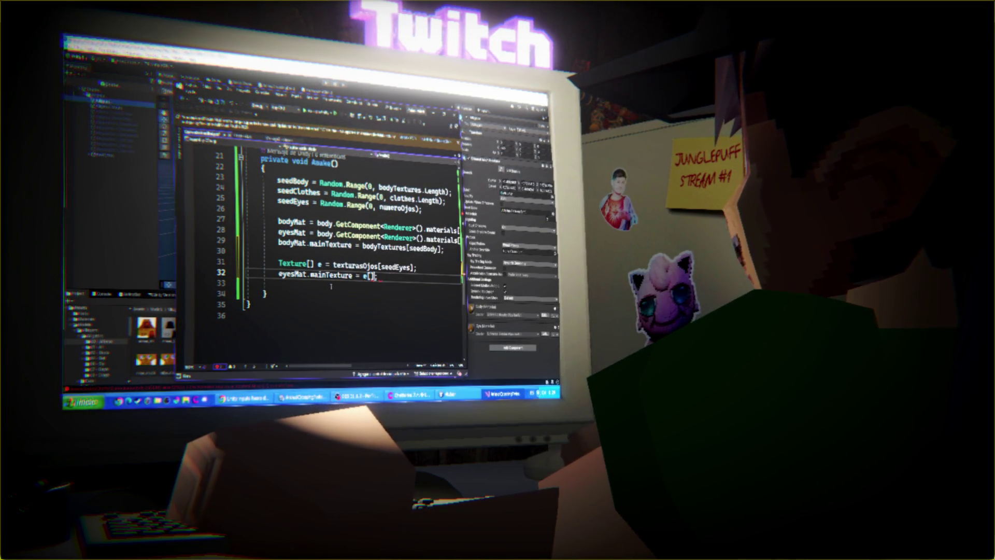
{"action": "scroll", "coordinate": [332, 259], "scroll_direction": "up", "scroll_amount": 6}
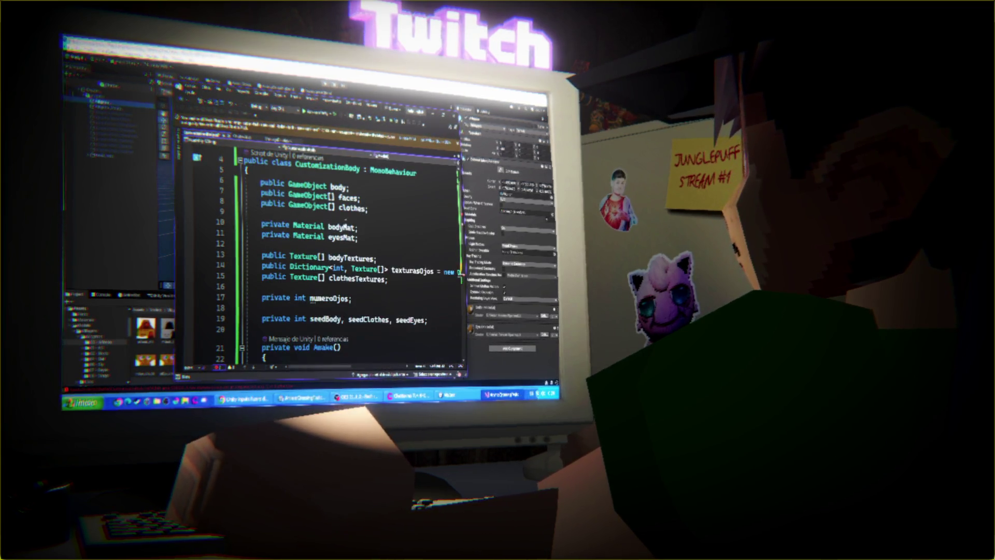
{"action": "scroll", "coordinate": [422, 299], "scroll_direction": "down", "scroll_amount": 6}
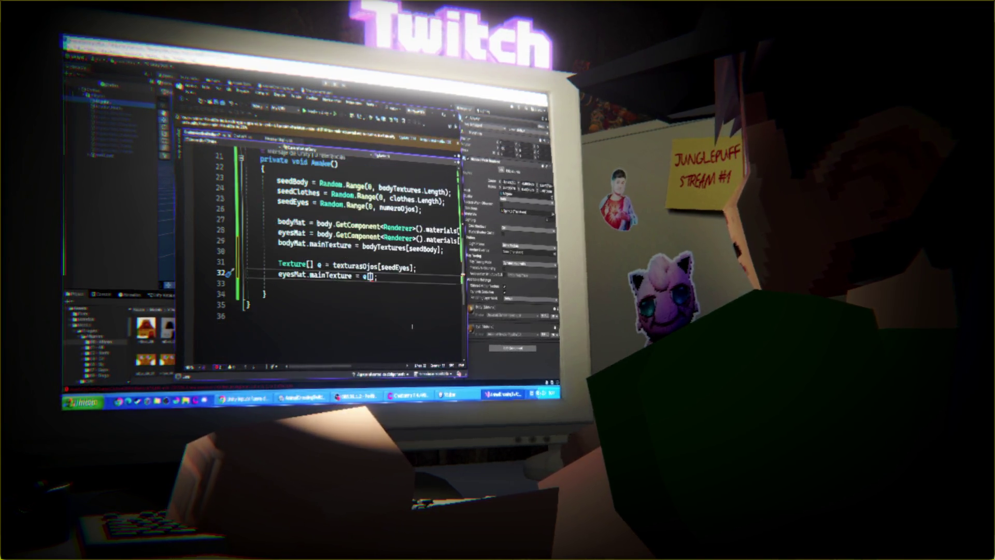
{"action": "type", "text": "seedEye"}
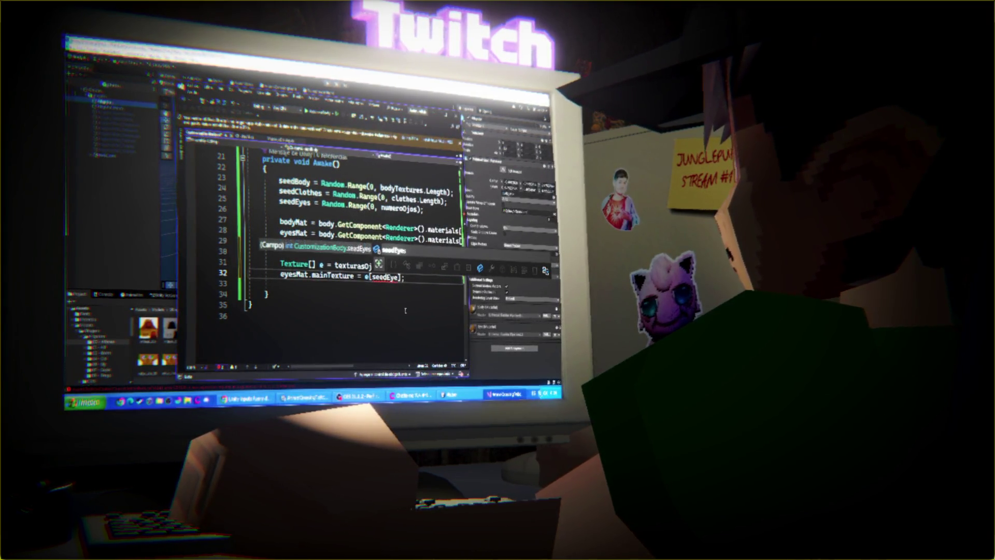
{"action": "key", "text": "Tab"}
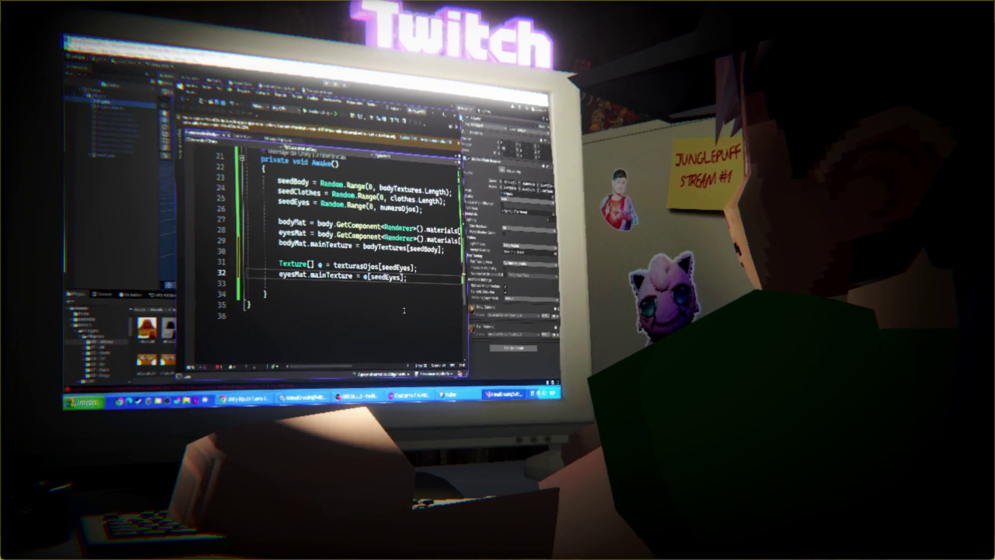
Step: Change the declaration to pick the eye texture set with texturasOjos[seedBody]
{"action": "left_click", "coordinate": [409, 266]}
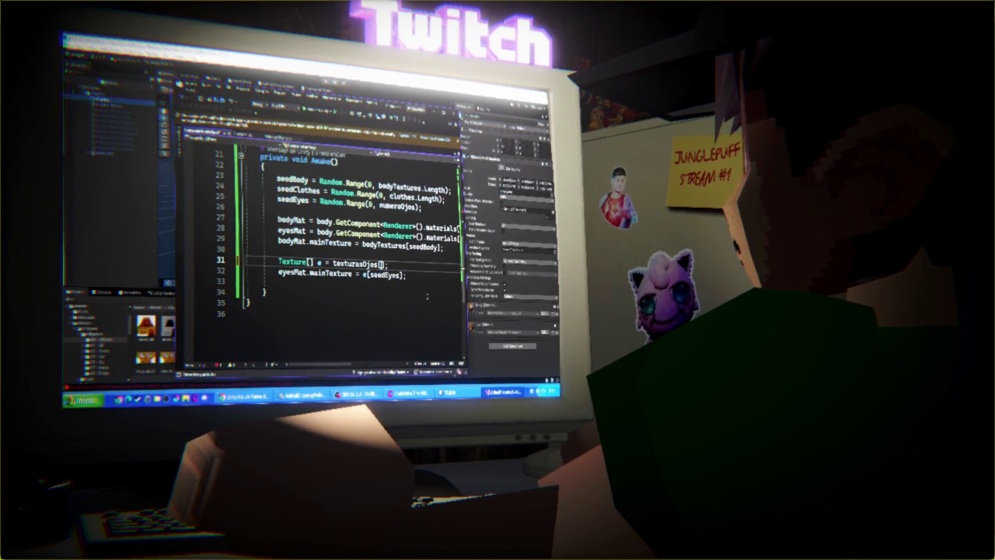
{"action": "type", "text": "seedBody"}
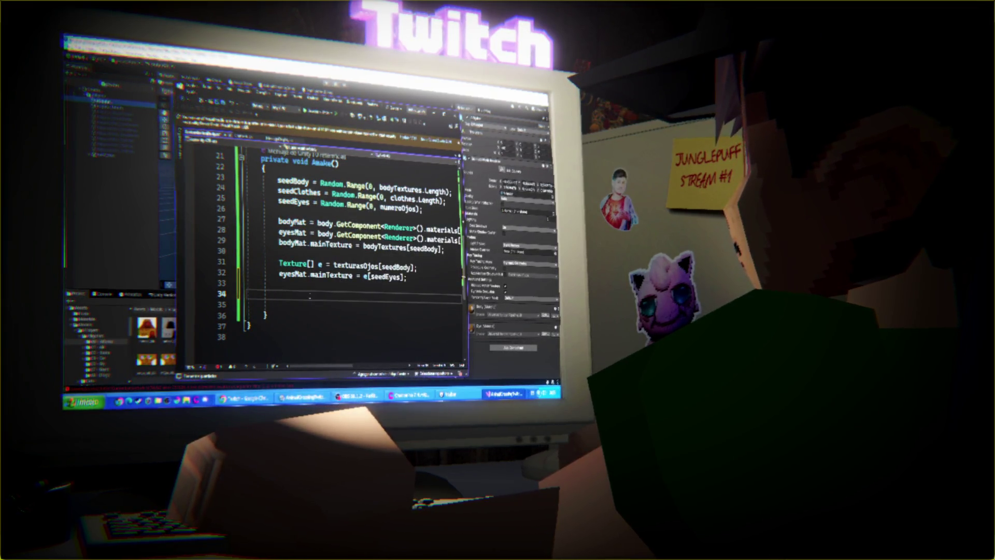
{"action": "type", "text": "for"}
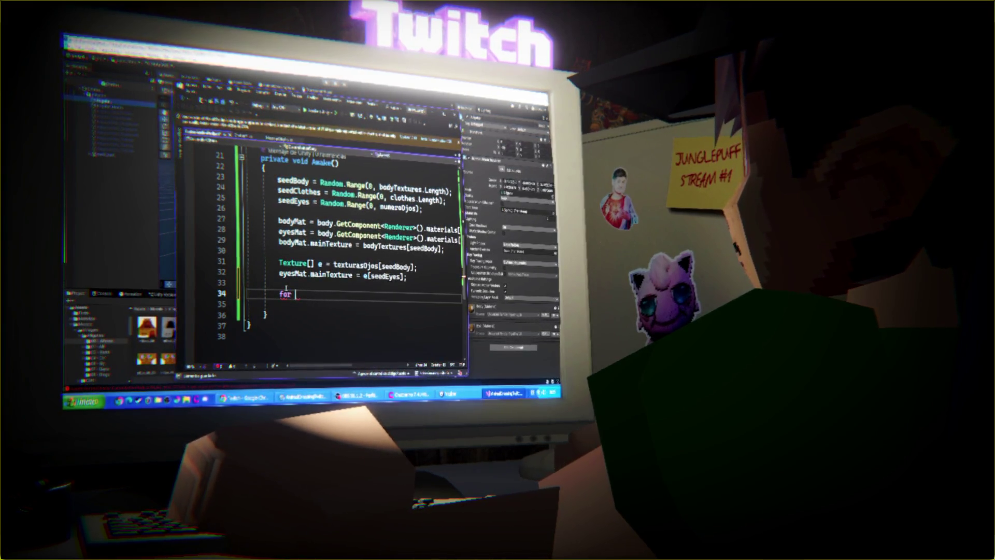
Step: Write the loop header for(int cnt = 0; cnt < clothes.Length; cnt++) with an empty body
{"action": "type", "text": "int c"}
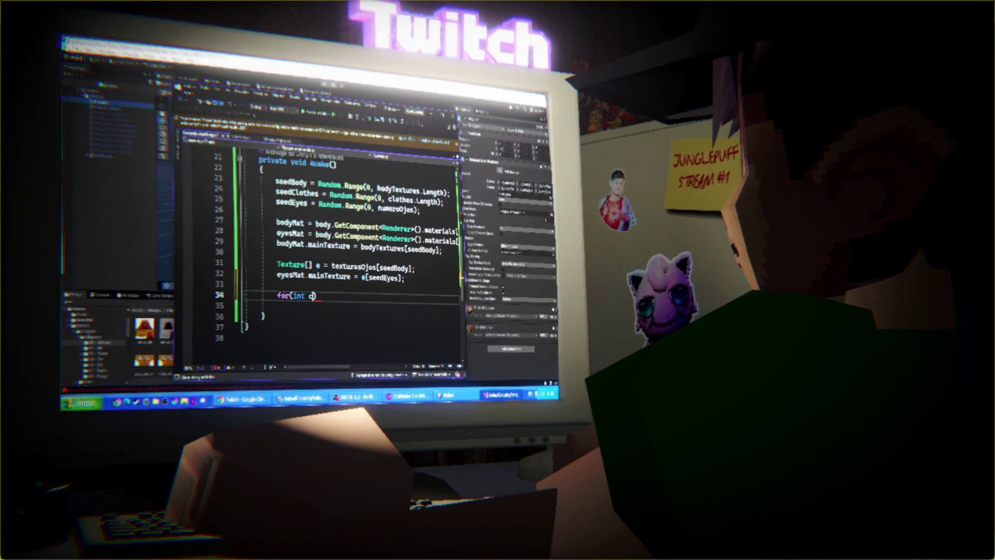
{"action": "type", "text": " = 0 "}
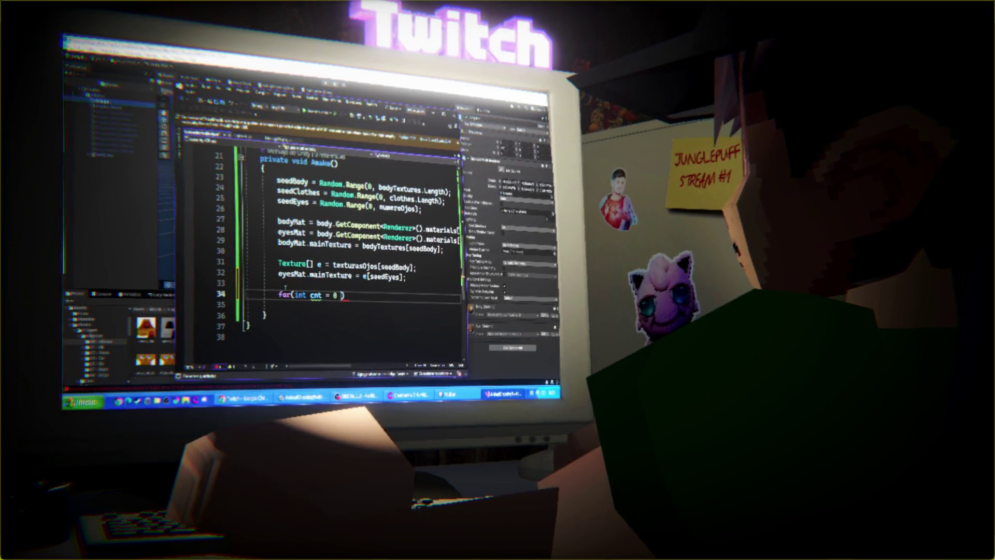
{"action": "type", "text": "; "}
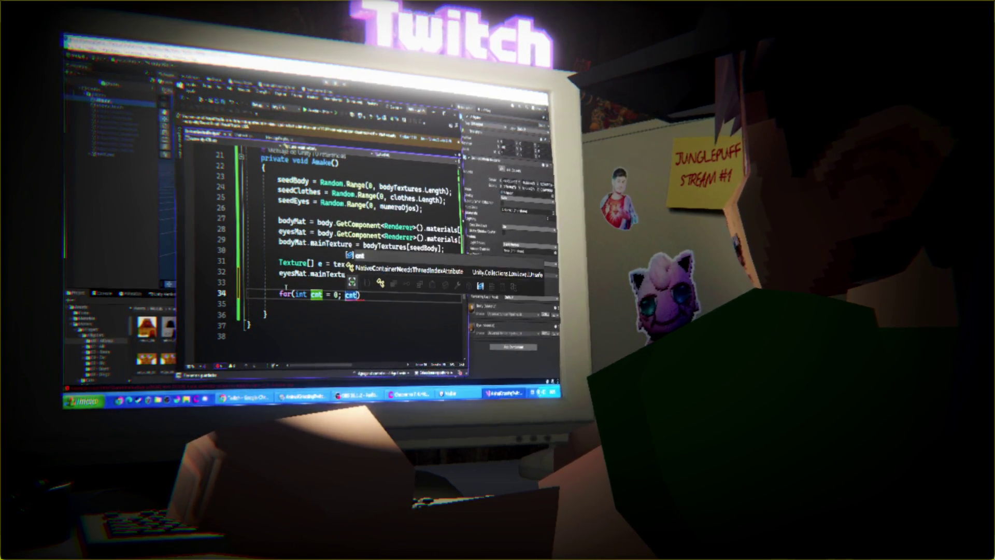
{"action": "type", "text": "<"}
{"action": "type", "text": "<"}
{"action": "scroll", "coordinate": [323, 204], "scroll_direction": "up", "scroll_amount": 6}
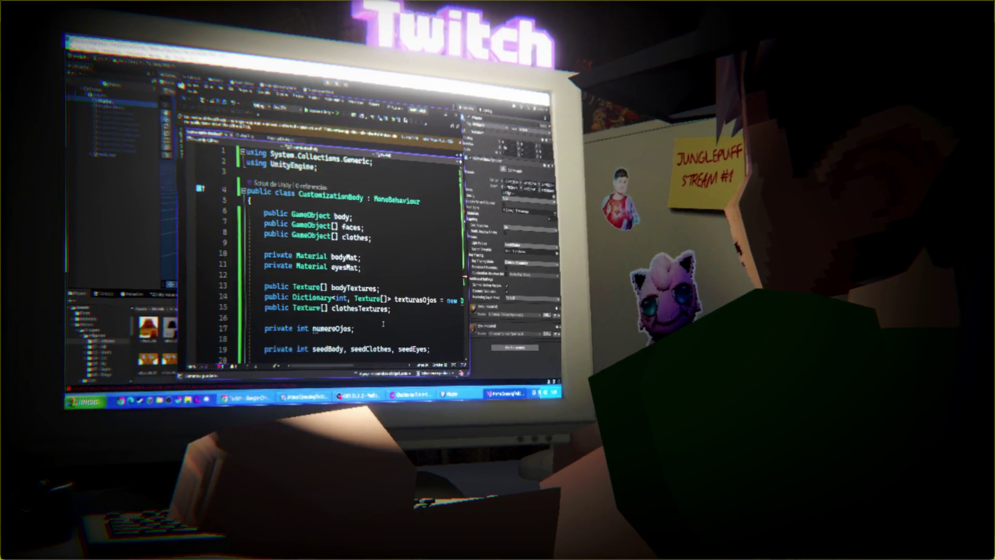
{"action": "type", "text": "t < clothes)"}
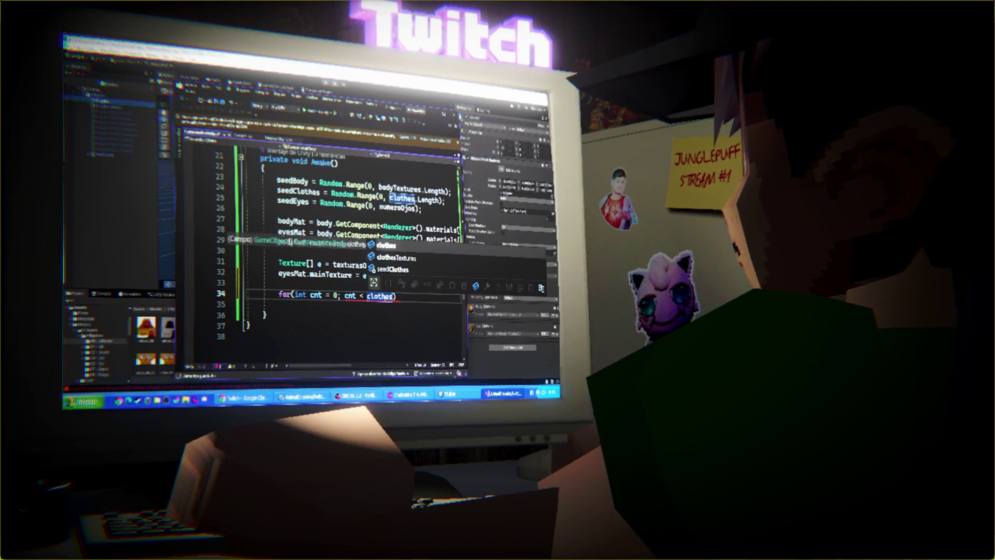
{"action": "key", "text": "ctrl+shift+Left"}
{"action": "key", "text": "Left"}
{"action": "key", "text": "ctrl+shift+Left"}
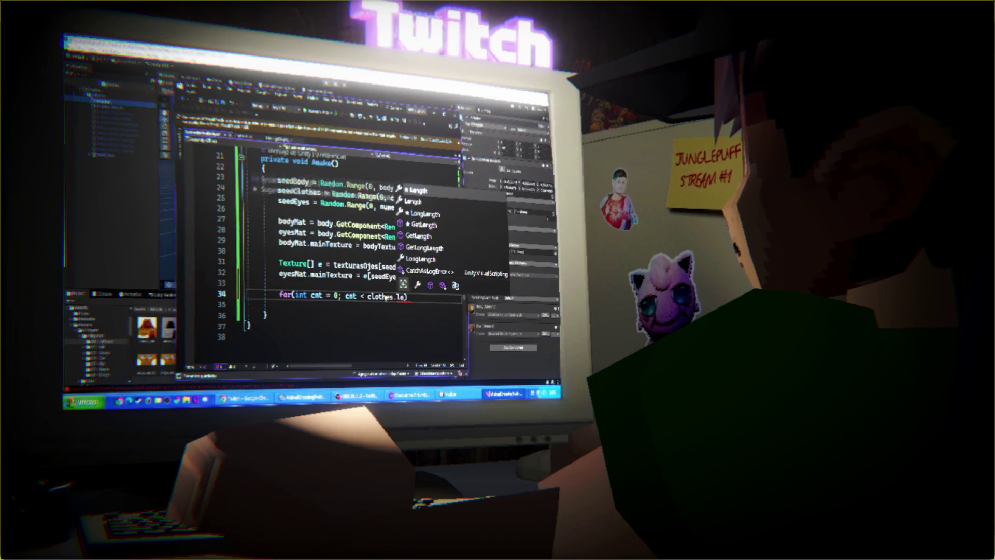
{"action": "key", "text": "ctrl+shift+Left"}
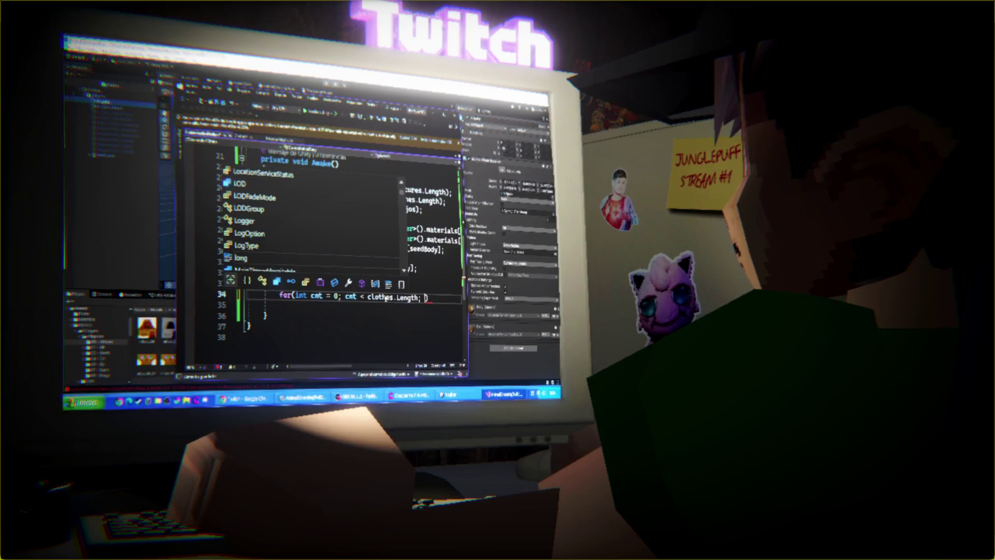
{"action": "key", "text": "BackSpace"}
{"action": "type", "text": "cnt++"}
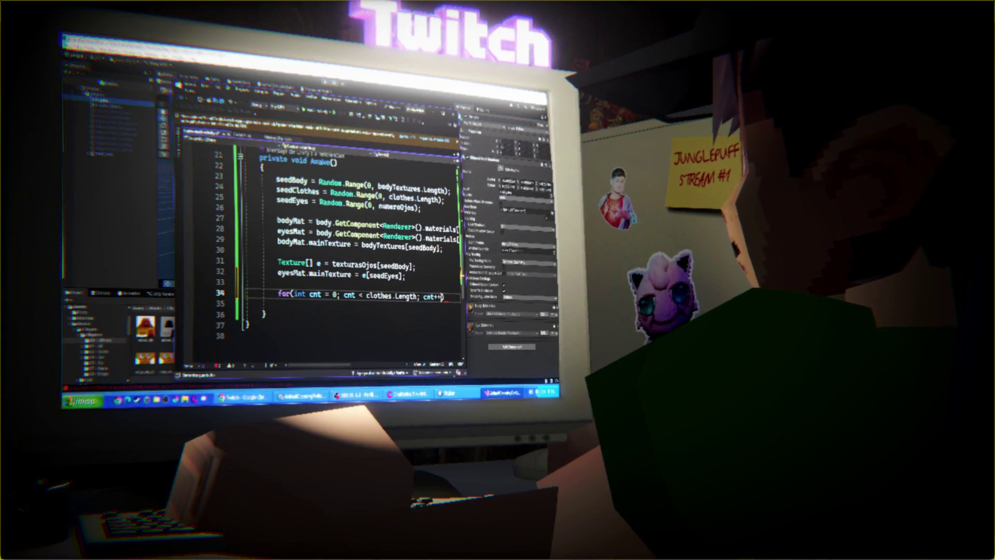
{"action": "key", "text": "Return"}
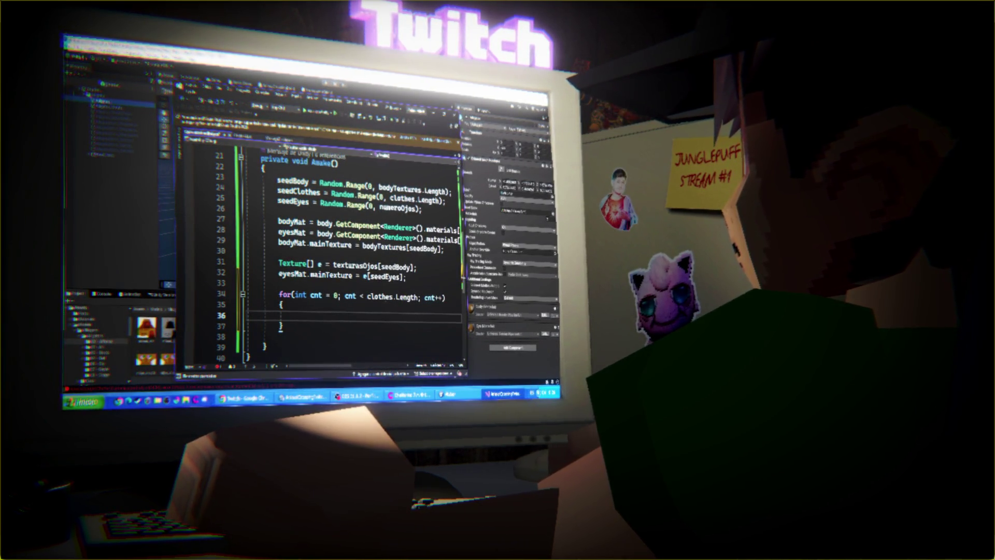
{"action": "type", "text": "if(c"}
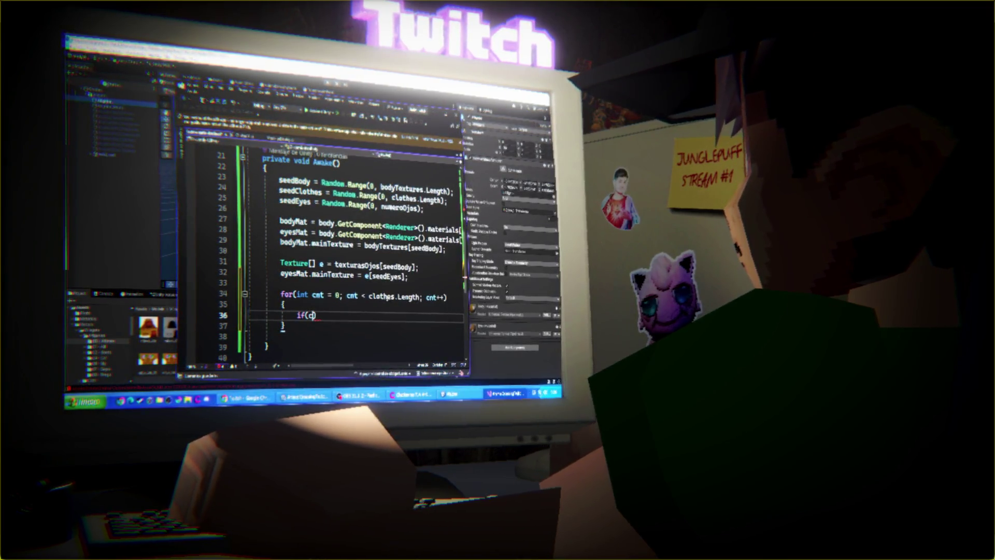
{"action": "type", "text": "== "}
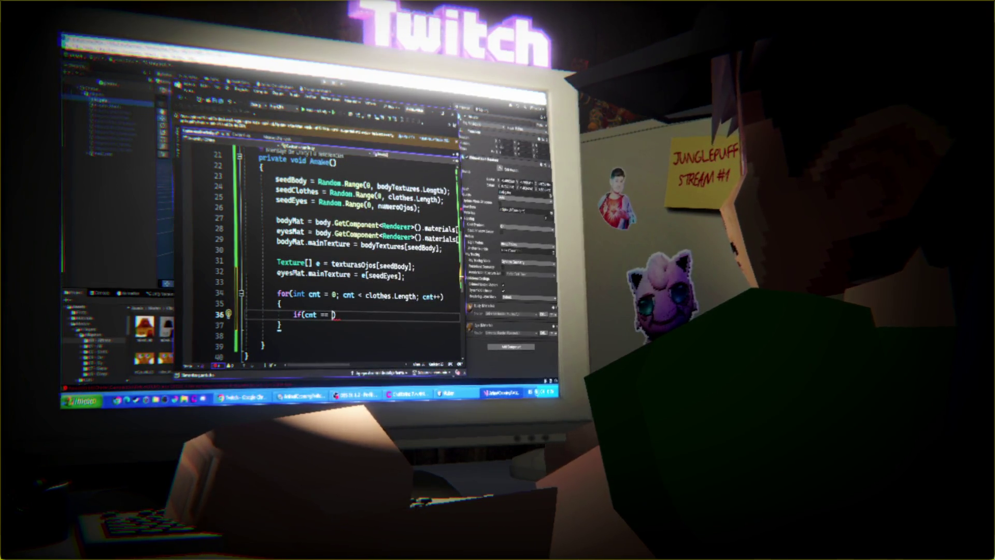
{"action": "type", "text": "Clothes"}
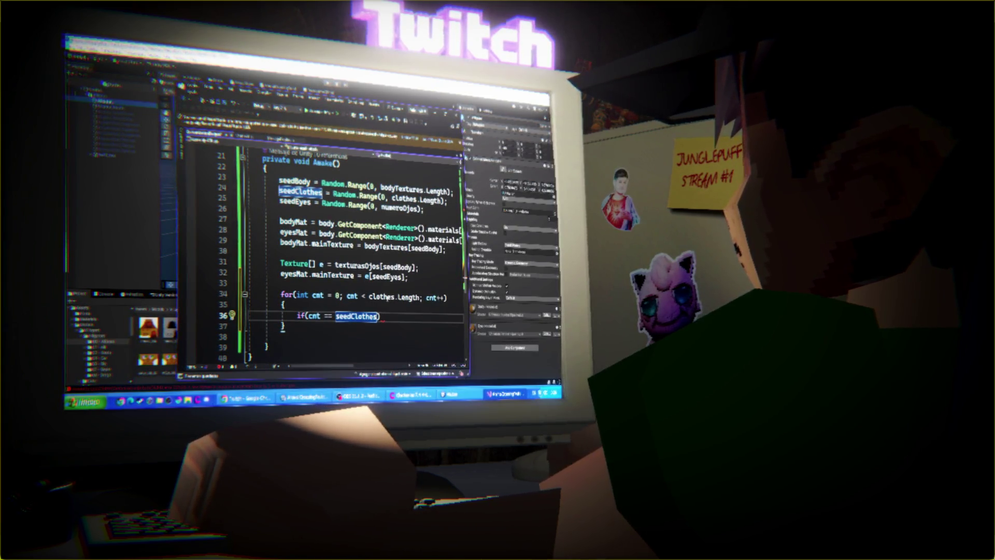
Step: Inside the loop, add if(cnt != seedClothes) containing clothes[cnt].SetActive(false);
{"action": "key", "text": "Return"}
{"action": "type", "text": "{"}
{"action": "key", "text": "Return"}
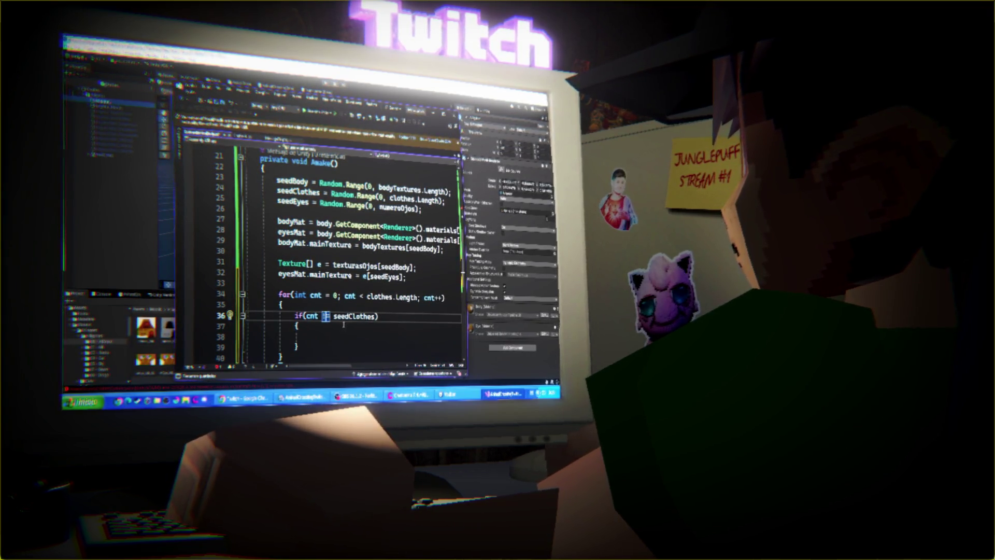
{"action": "left_click", "coordinate": [333, 337]}
{"action": "type", "text": "cloth"}
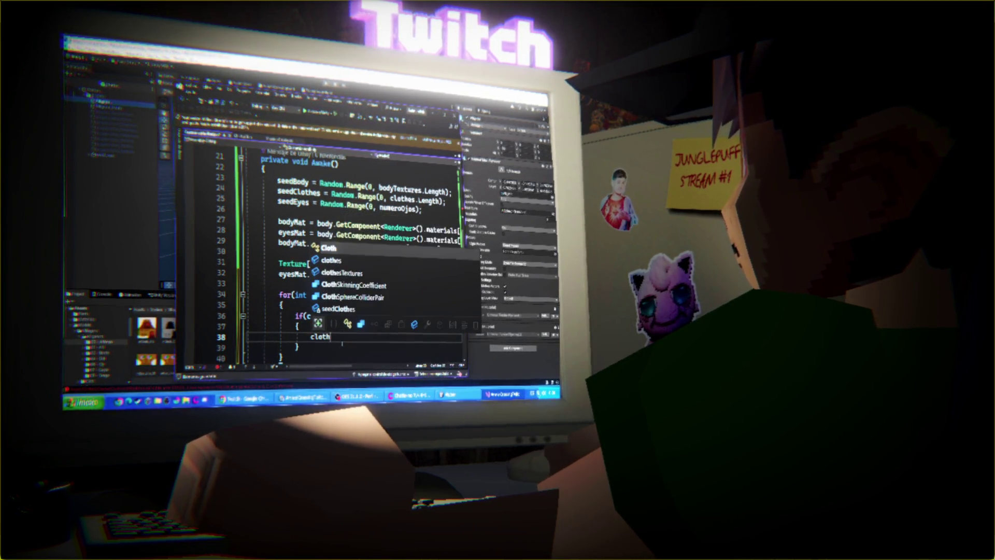
{"action": "key", "text": "Down"}
{"action": "key", "text": "Tab"}
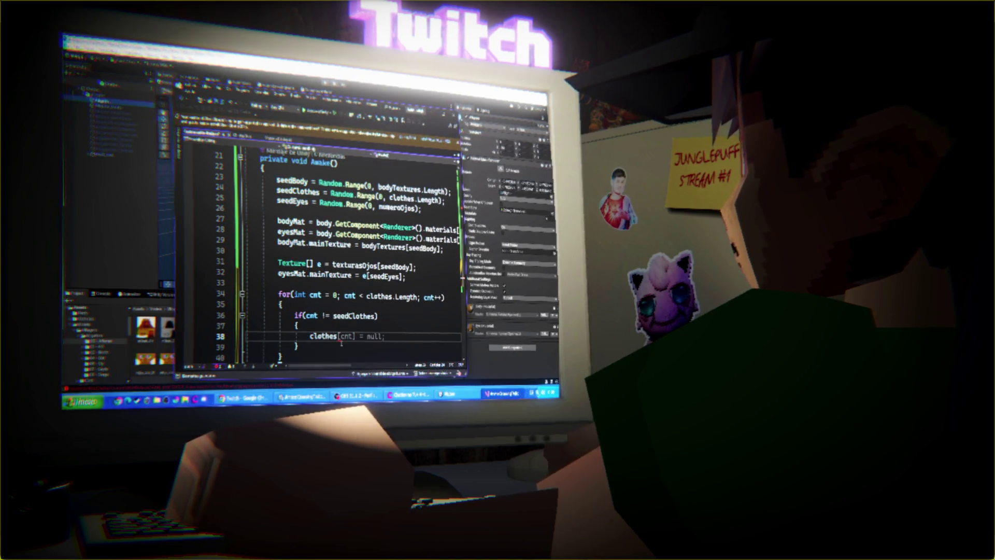
{"action": "key", "text": "BackSpace"}
{"action": "key", "text": "BackSpace"}
{"action": "key", "text": "BackSpace"}
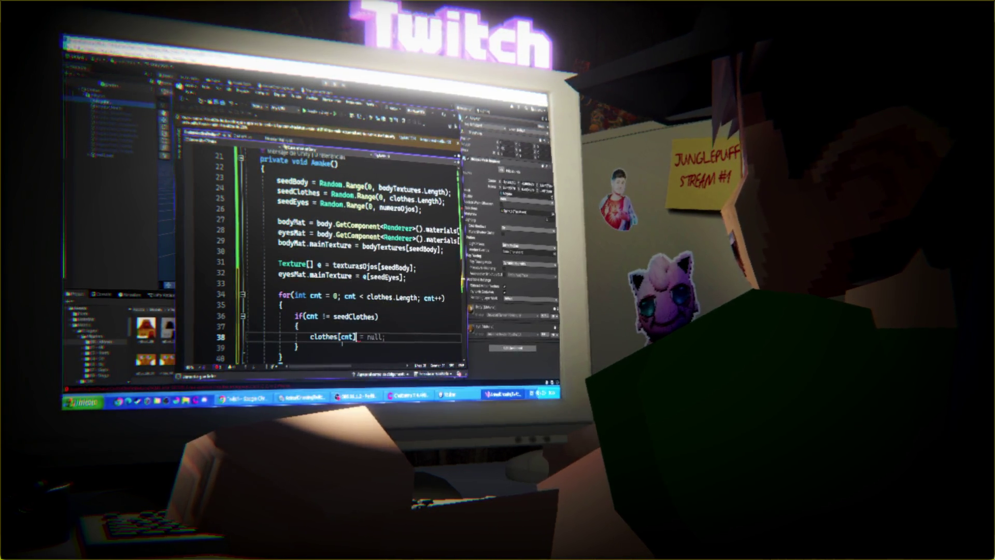
{"action": "type", "text": ".Set"}
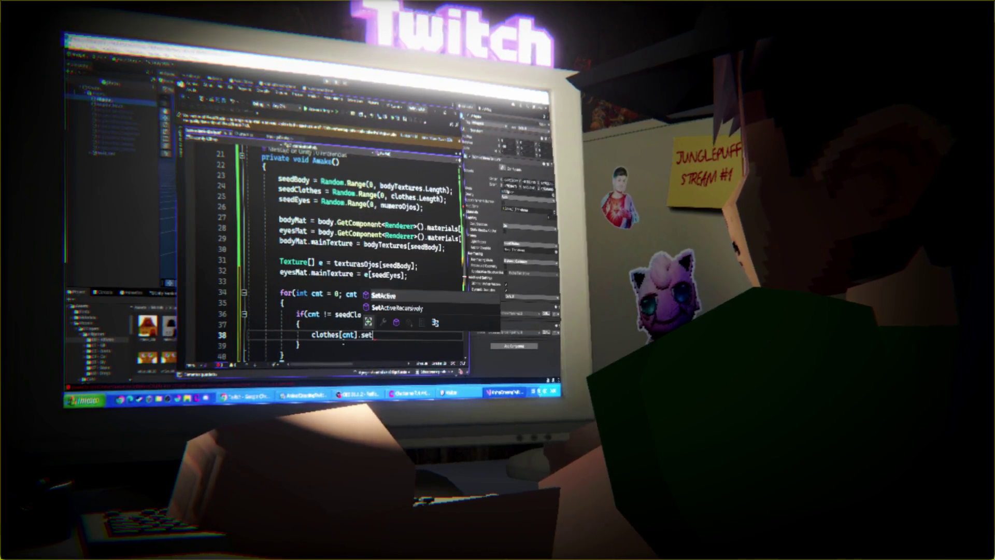
{"action": "key", "text": "Tab"}
{"action": "key", "text": "Tab"}
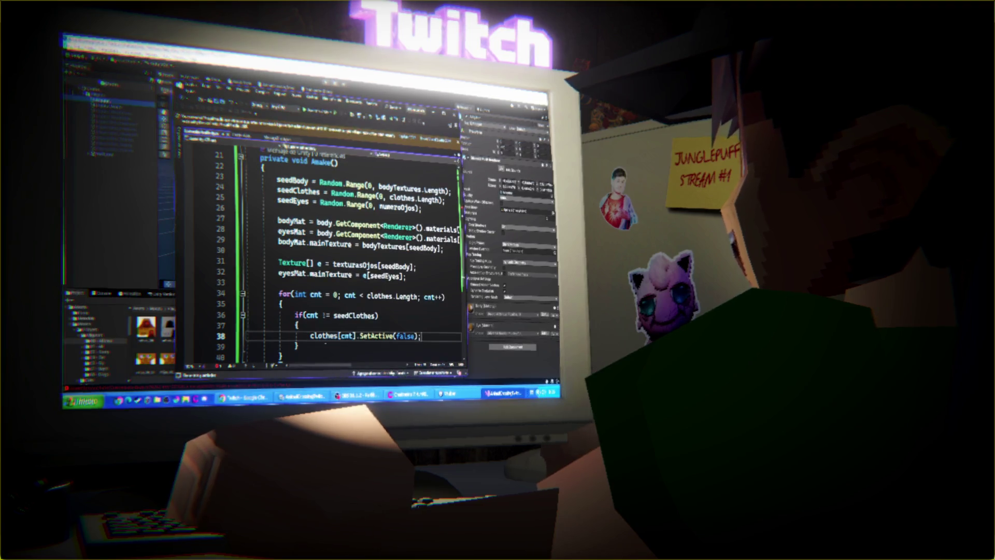
{"action": "left_click", "coordinate": [326, 315]}
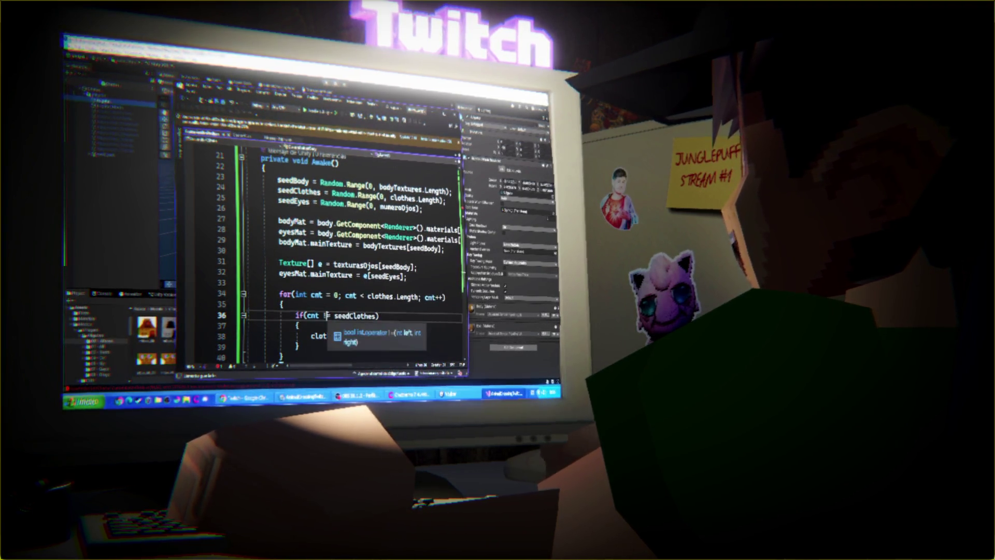
{"action": "type", "text": "=="}
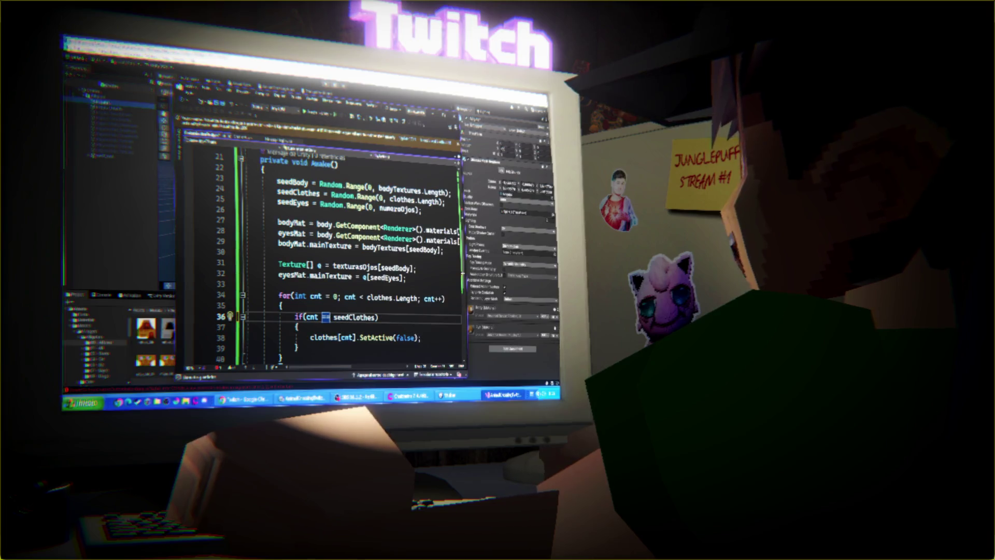
{"action": "left_click", "coordinate": [407, 337]}
{"action": "double_click", "coordinate": [407, 338]}
{"action": "type", "text": "true"}
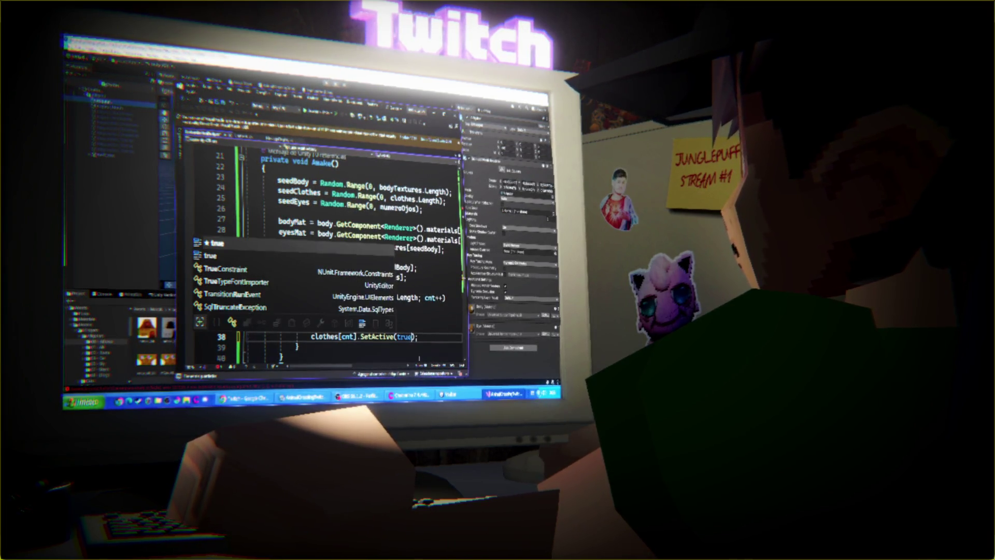
{"action": "scroll", "coordinate": [397, 355], "scroll_direction": "down", "scroll_amount": 3}
{"action": "scroll", "coordinate": [398, 356], "scroll_direction": "up", "scroll_amount": 3}
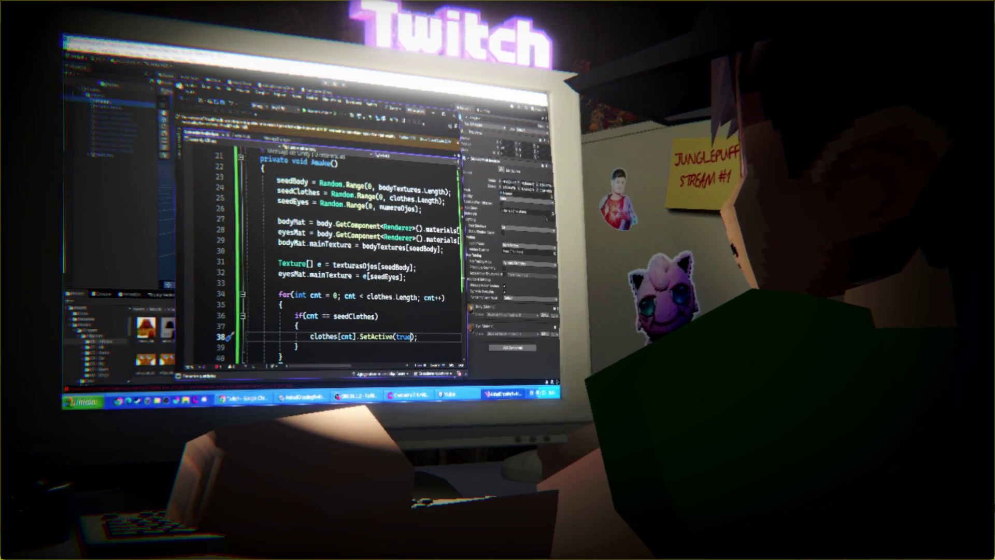
{"action": "scroll", "coordinate": [394, 310], "scroll_direction": "up", "scroll_amount": 6}
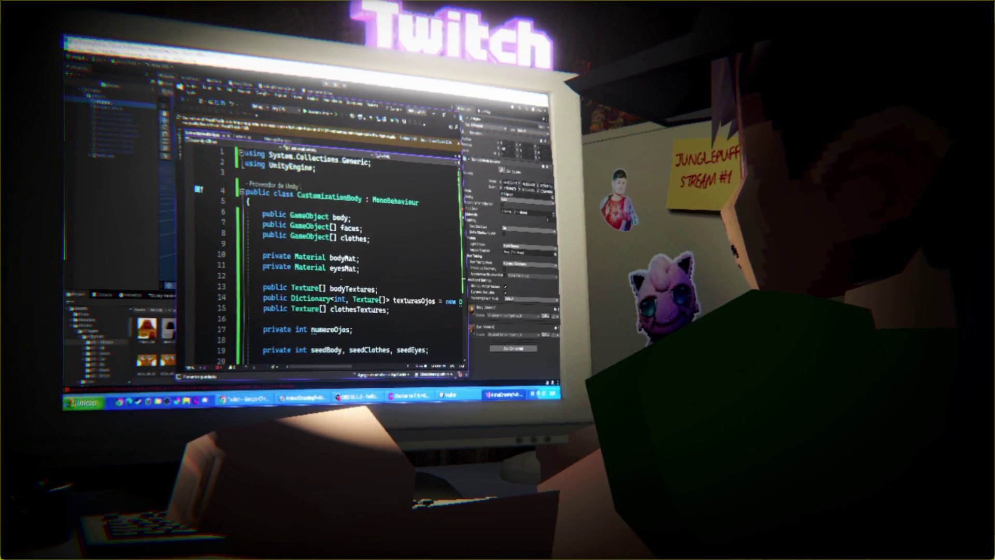
{"action": "scroll", "coordinate": [363, 290], "scroll_direction": "down", "scroll_amount": 6}
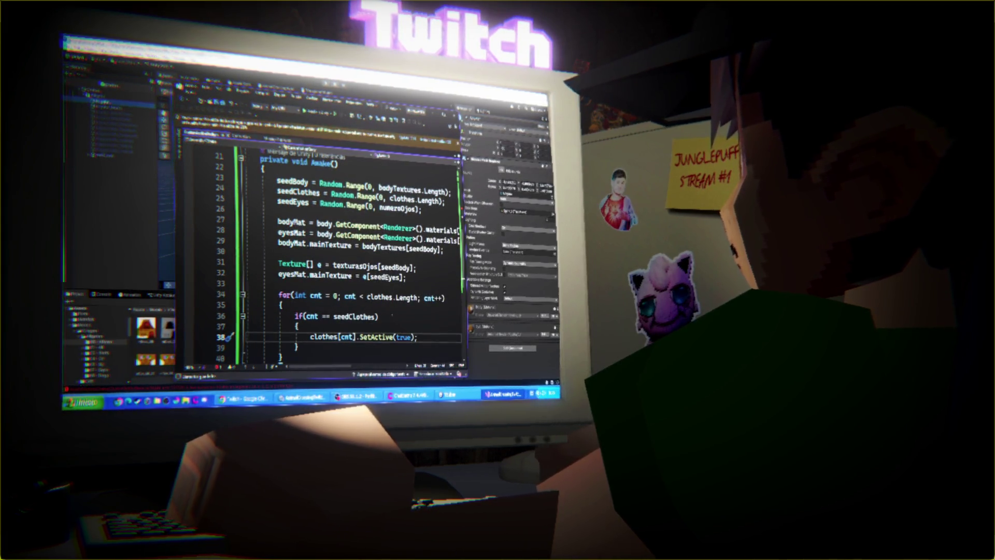
{"action": "scroll", "coordinate": [392, 319], "scroll_direction": "down", "scroll_amount": 3}
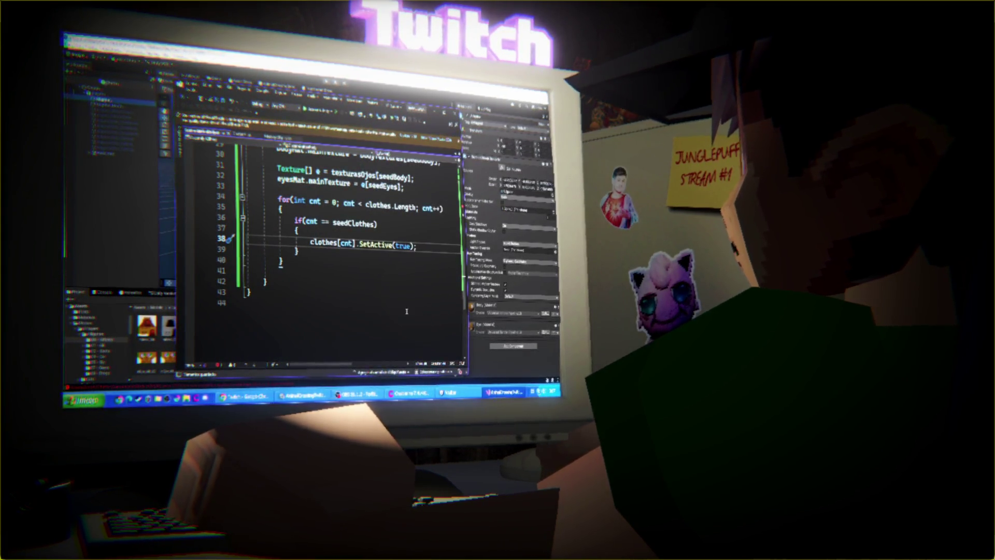
{"action": "scroll", "coordinate": [367, 257], "scroll_direction": "up", "scroll_amount": 5}
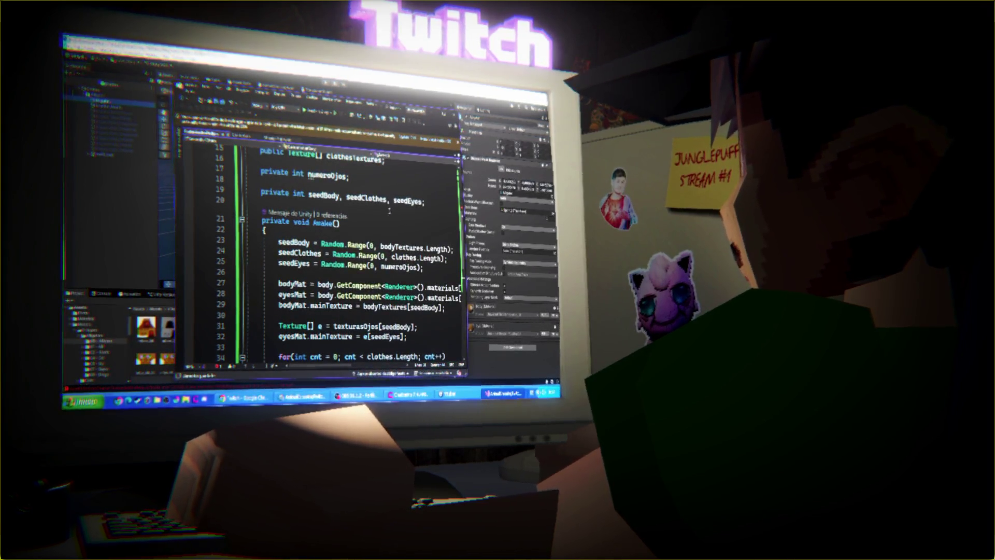
{"action": "scroll", "coordinate": [374, 234], "scroll_direction": "down", "scroll_amount": 3, "text": "ctrl"}
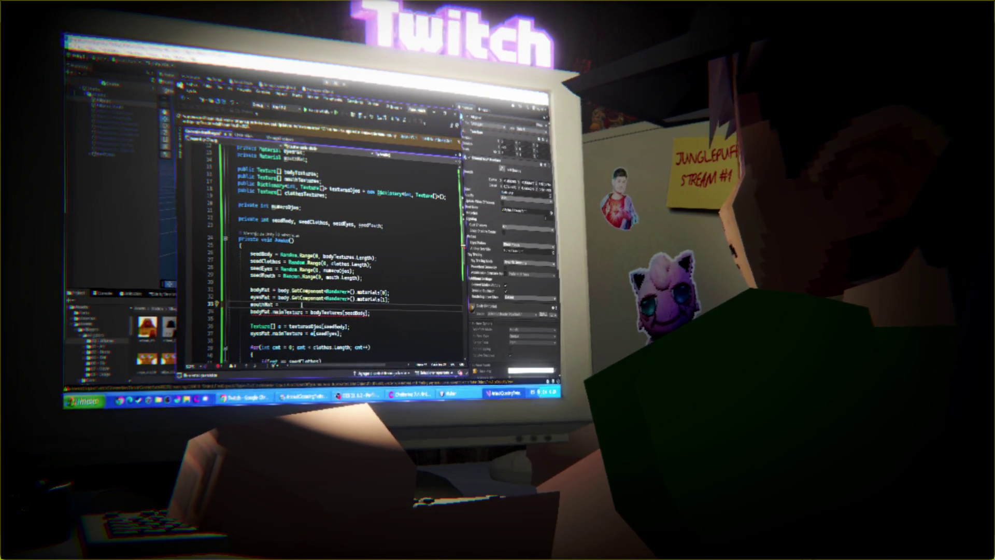
Step: Write mouthMat = mouth[seedMouth].GetComponent<Renderer>().materials[0]; and a loop activating only the chosen mouth
{"action": "type", "text": "mouthMat.mainTexture = mouthTextures[mouth"}
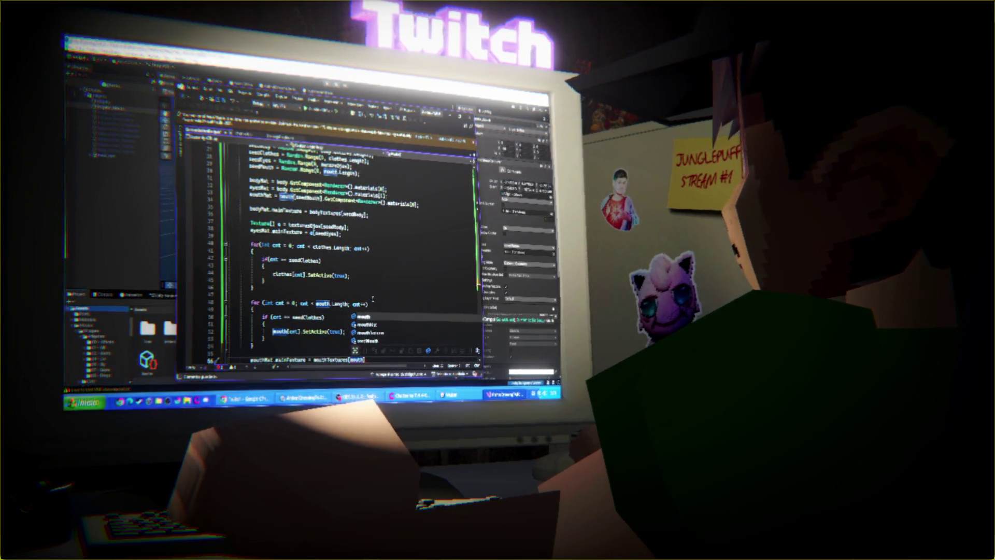
Step: Accept mouthMat from IntelliSense to assign mouthMat.mainTexture from mouthTextures[...]
{"action": "key", "text": "Down"}
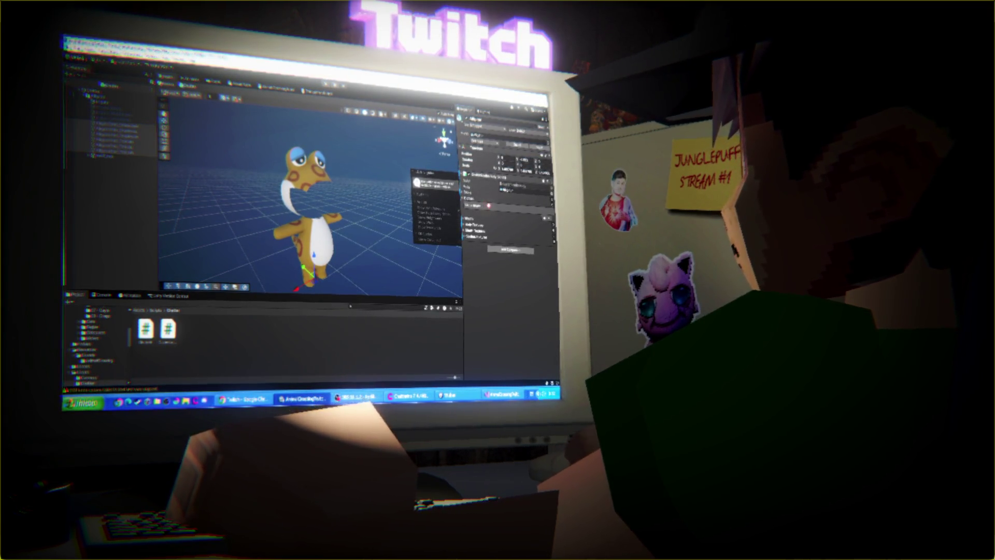
Step: Collapse the character's Materials array in the Inspector to hide its element rows
{"action": "left_click", "coordinate": [465, 197]}
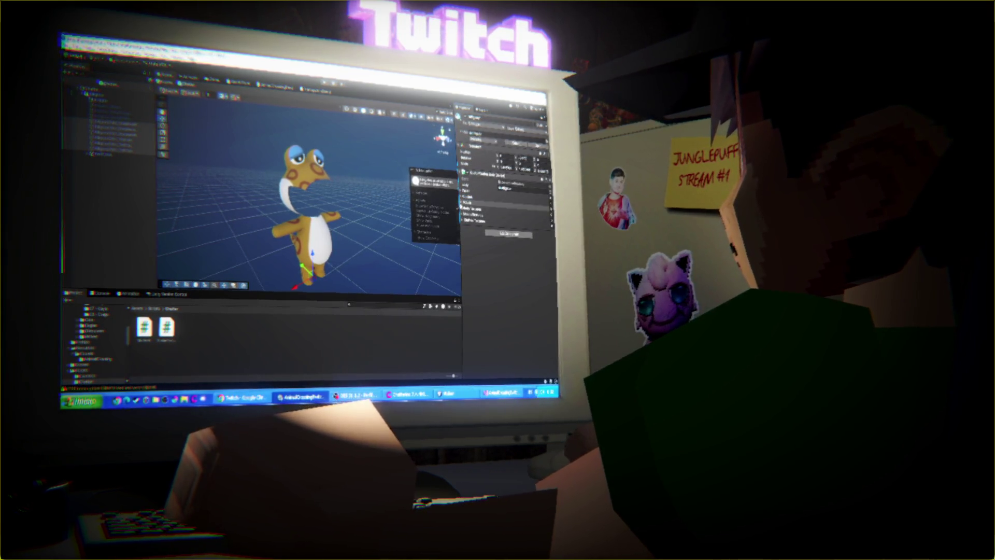
{"action": "key", "text": "alt+Tab"}
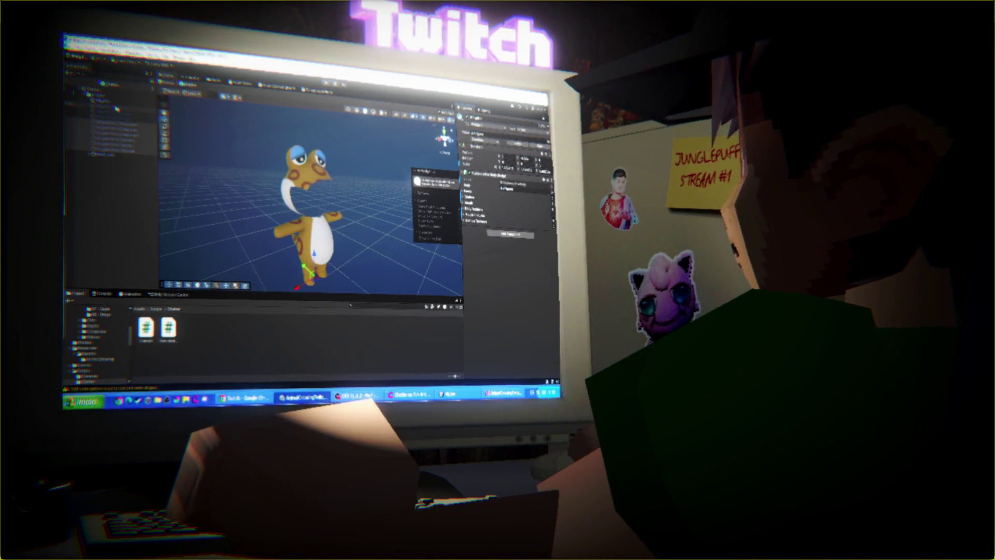
Step: Back in CustomizationBody.cs, select the faces array declaration among the public GameObject[] fields
{"action": "left_click", "coordinate": [429, 238]}
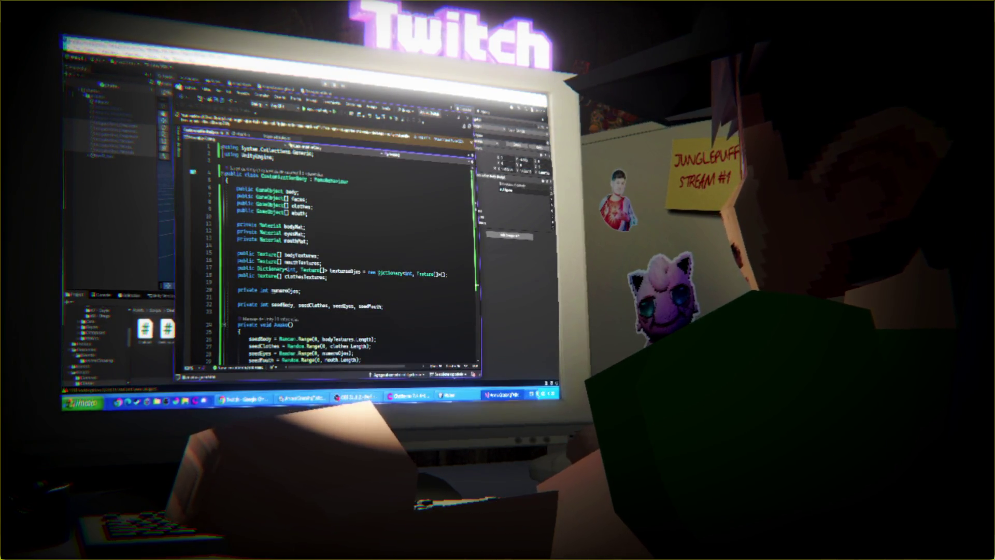
{"action": "scroll", "coordinate": [349, 241], "scroll_direction": "down", "scroll_amount": 4}
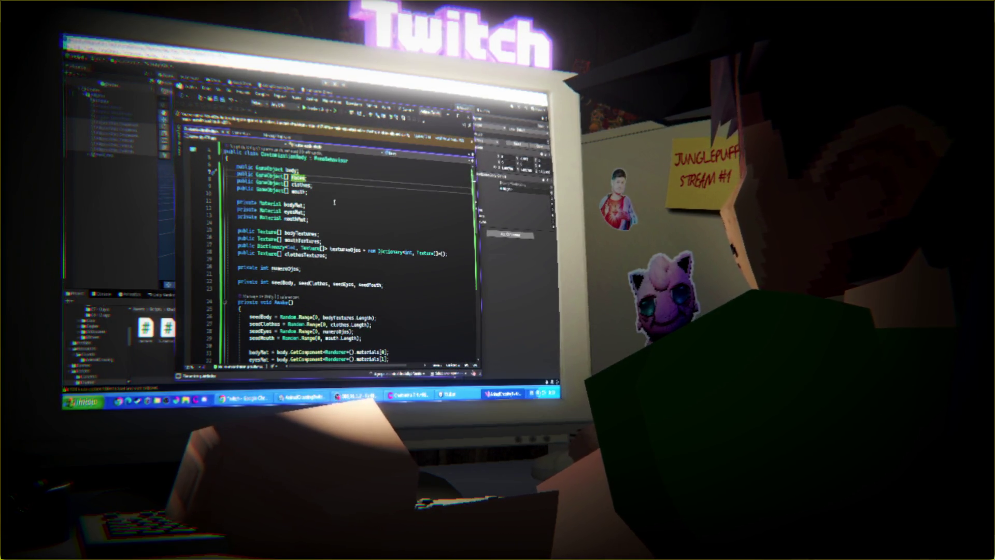
{"action": "scroll", "coordinate": [351, 232], "scroll_direction": "down", "scroll_amount": 5}
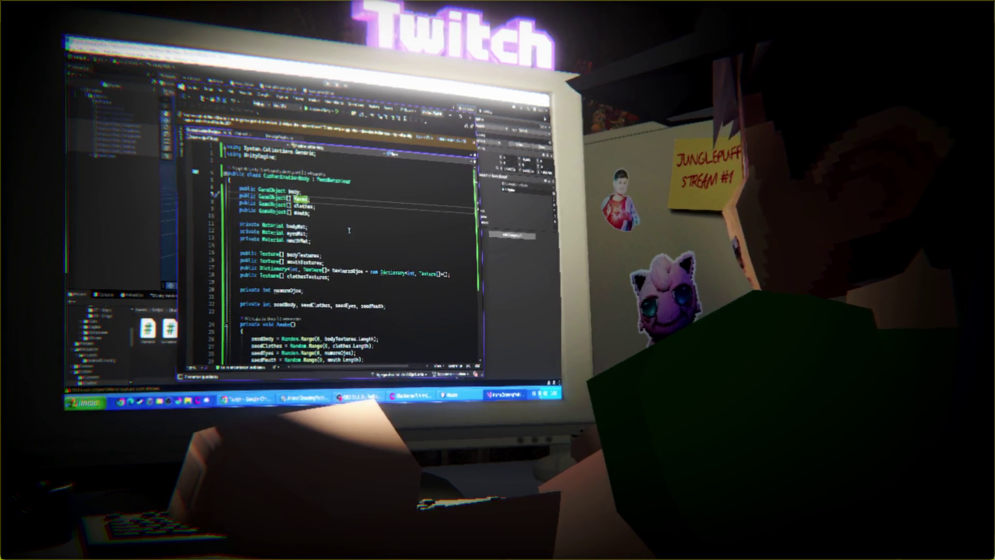
{"action": "left_click", "coordinate": [216, 196]}
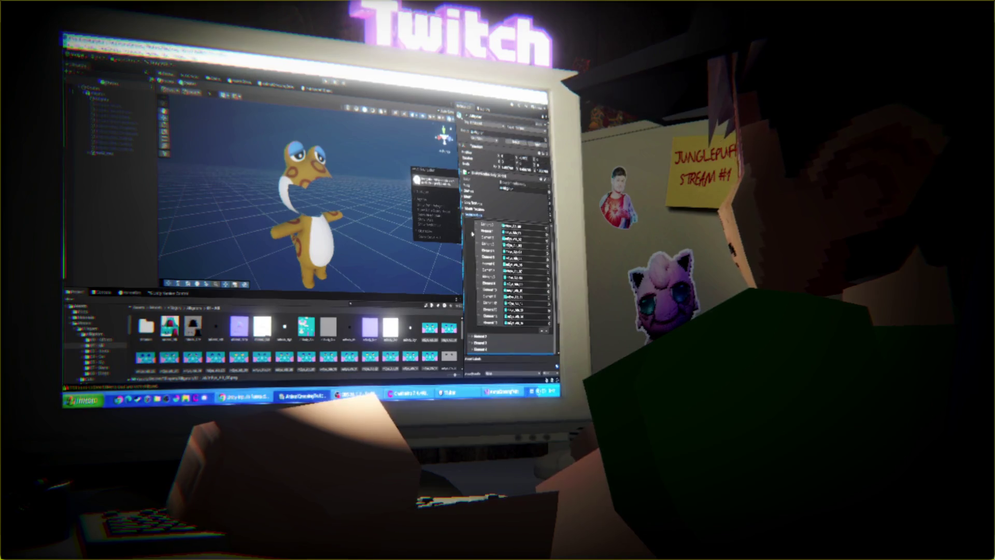
Step: Expand the script's texture list, pick the yellow texture, and open the 03 - Body folder
{"action": "left_click", "coordinate": [495, 250]}
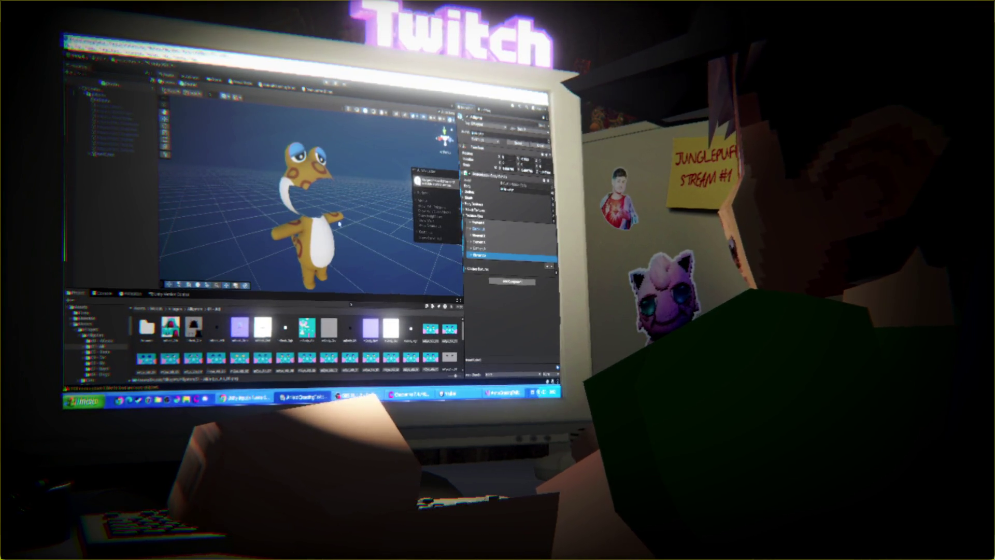
{"action": "left_click_drag", "start_coordinate": [291, 255], "coordinate": [334, 241]}
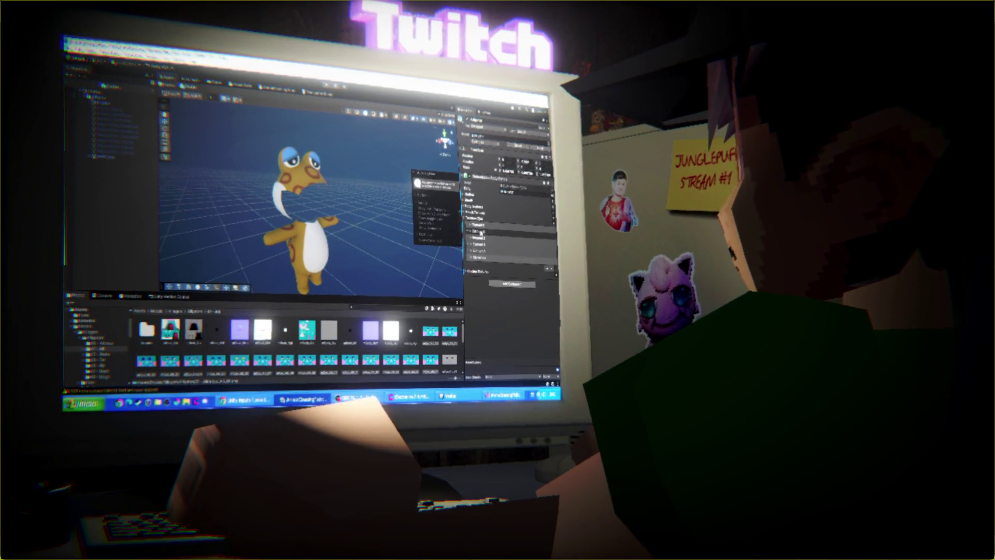
{"action": "scroll", "coordinate": [342, 362], "scroll_direction": "up", "scroll_amount": 2}
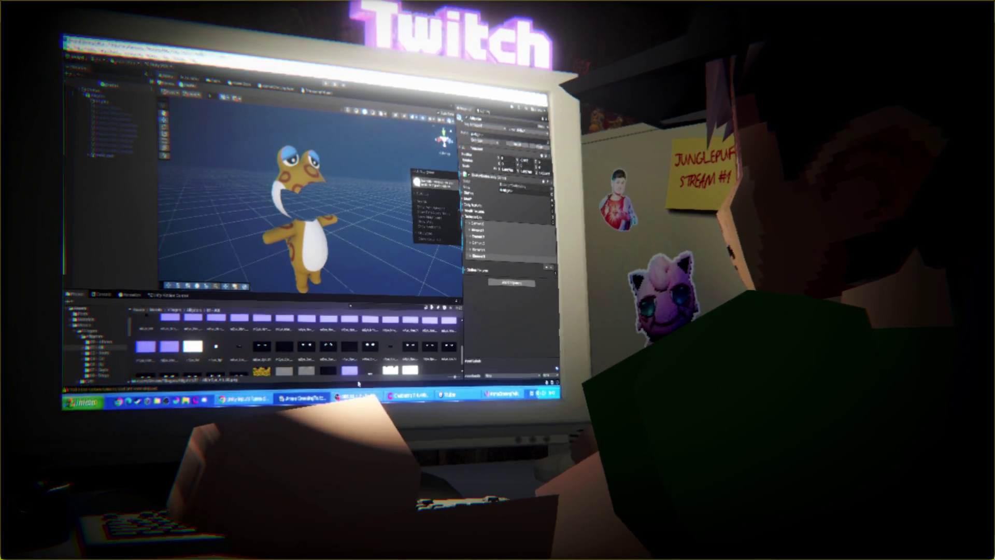
{"action": "scroll", "coordinate": [390, 369], "scroll_direction": "down", "scroll_amount": 2}
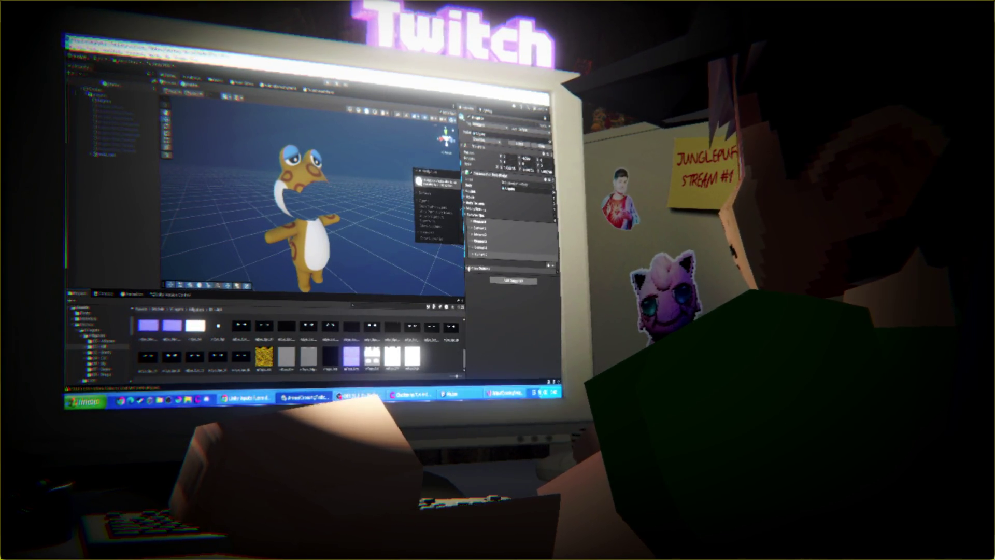
{"action": "left_click", "coordinate": [263, 359]}
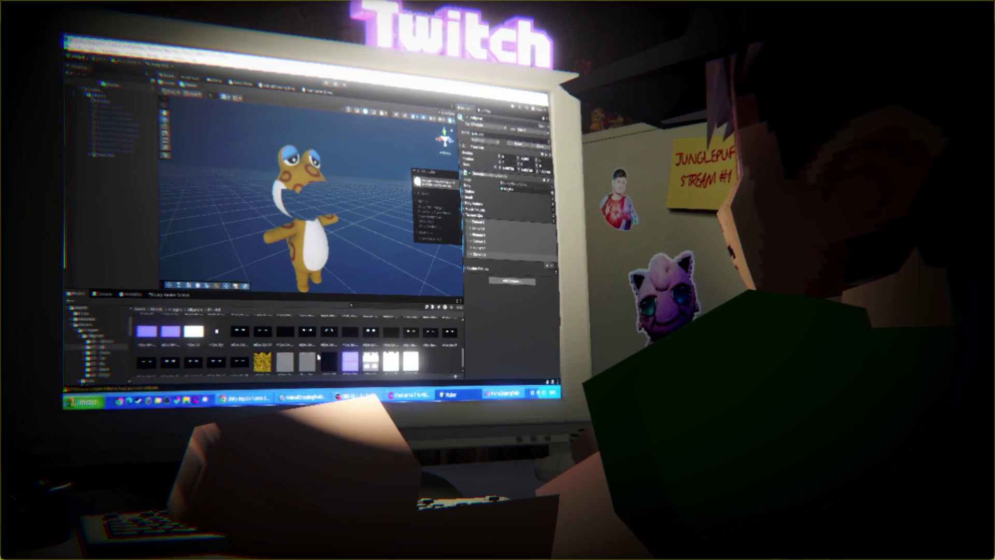
{"action": "left_click", "coordinate": [99, 347]}
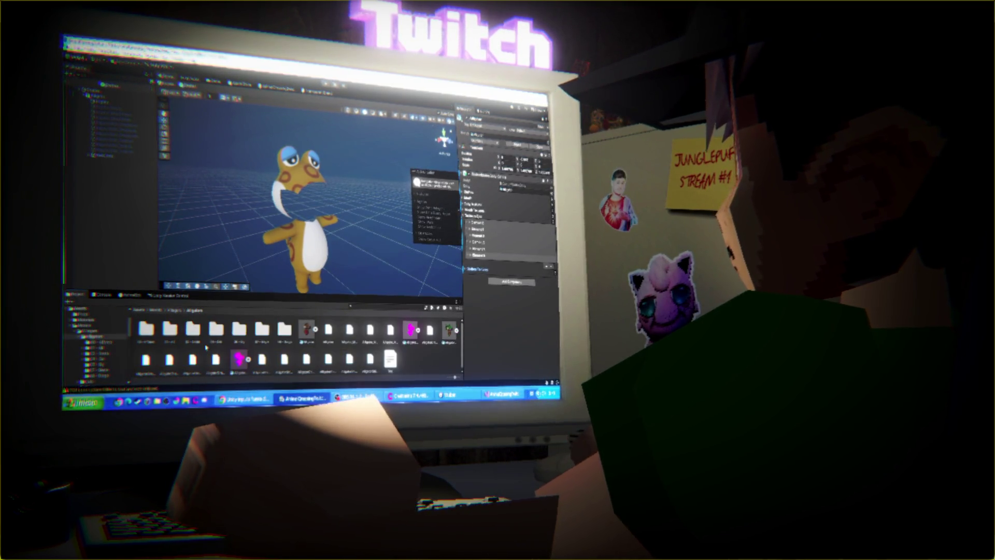
{"action": "double_click", "coordinate": [193, 330]}
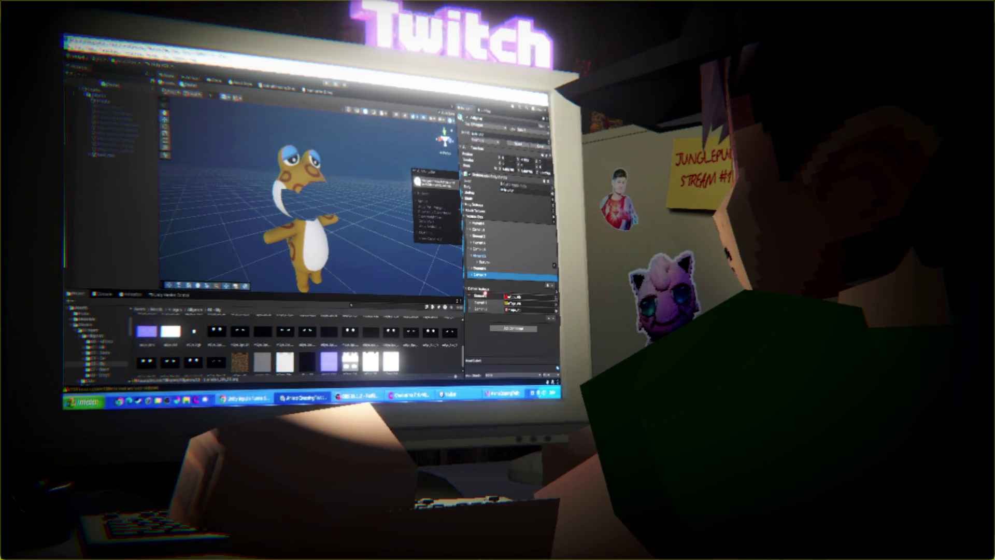
Step: Add a texture from the 07 - Gayle folder as the fifth element of the texture list
{"action": "left_click", "coordinate": [194, 311]}
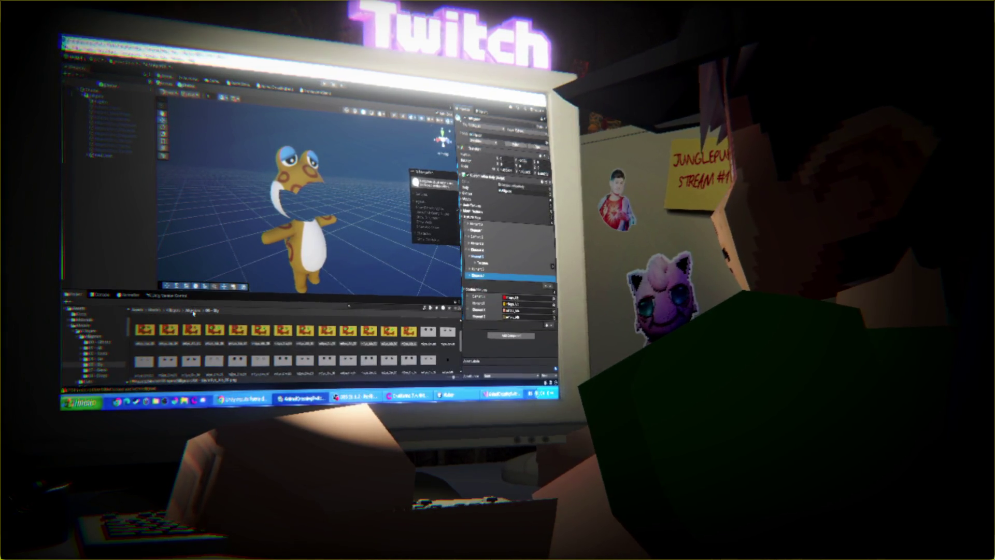
{"action": "double_click", "coordinate": [282, 327]}
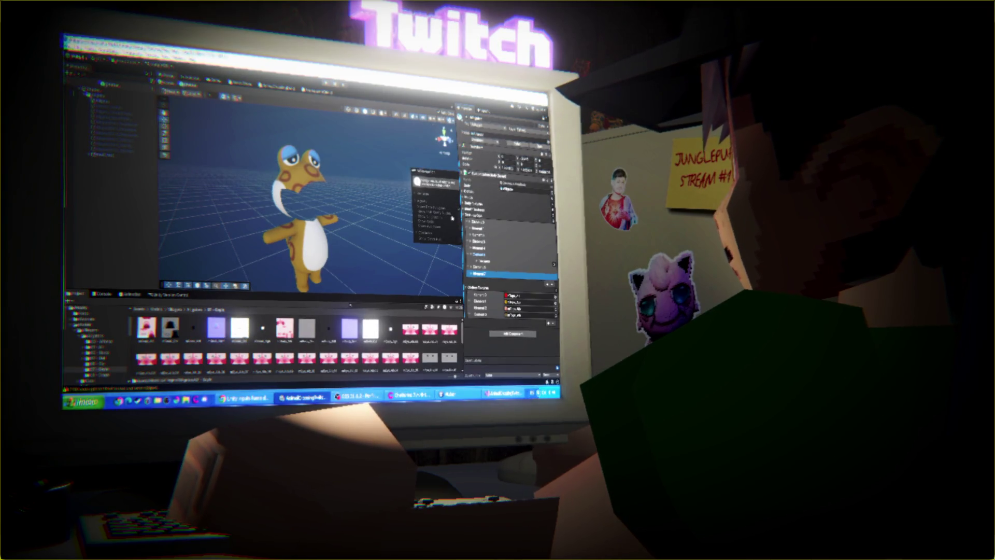
{"action": "left_click", "coordinate": [408, 337]}
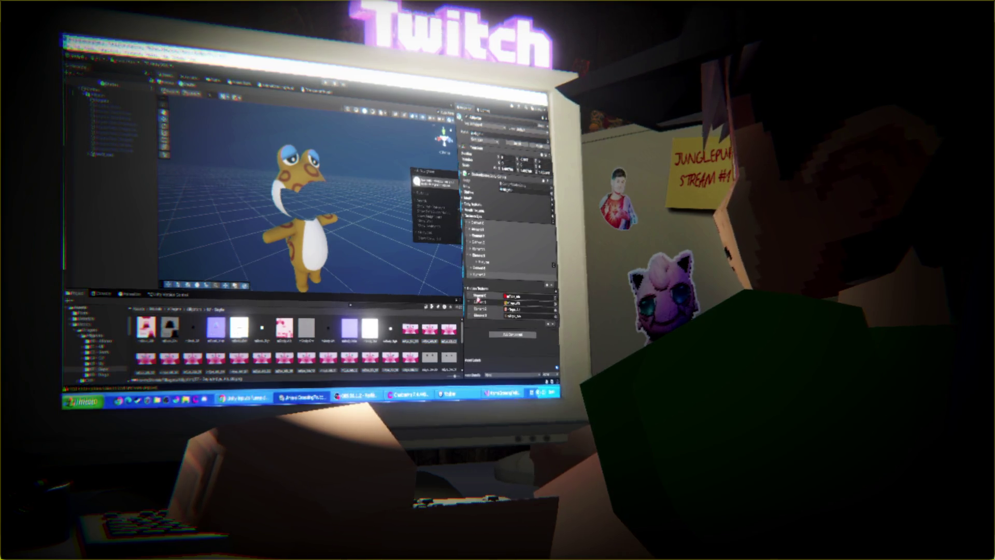
{"action": "scroll", "coordinate": [296, 345], "scroll_direction": "down", "scroll_amount": 5}
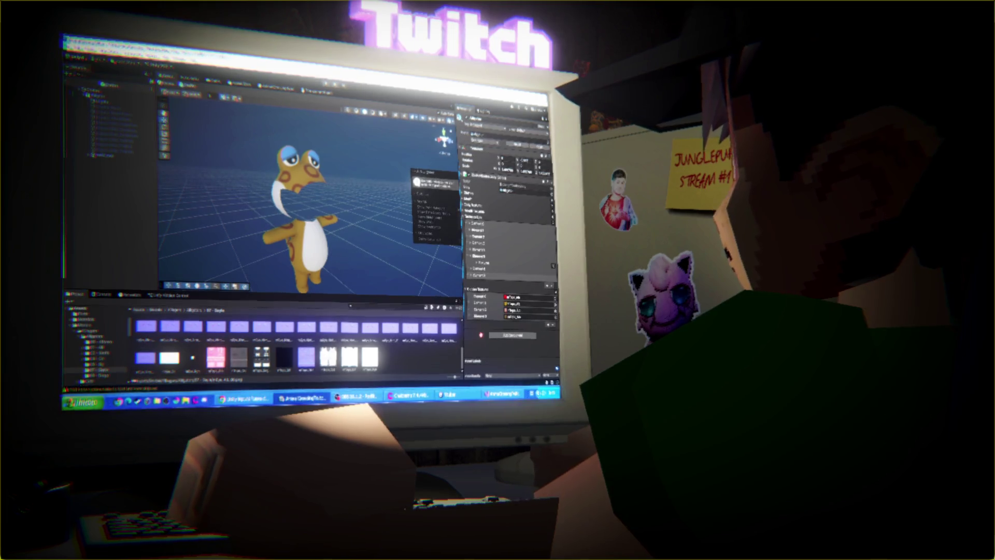
{"action": "left_click_drag", "start_coordinate": [486, 288], "coordinate": [486, 290]}
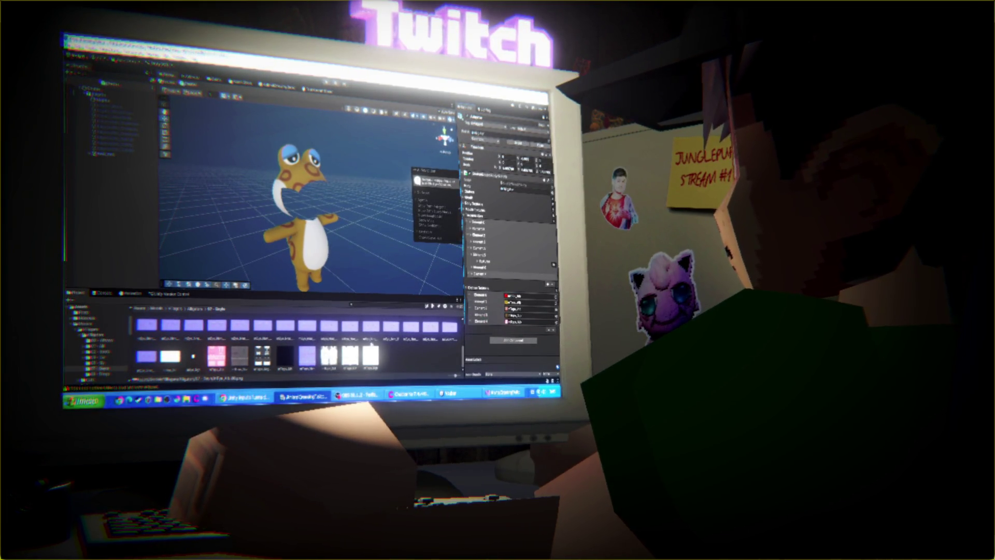
{"action": "left_click", "coordinate": [339, 355]}
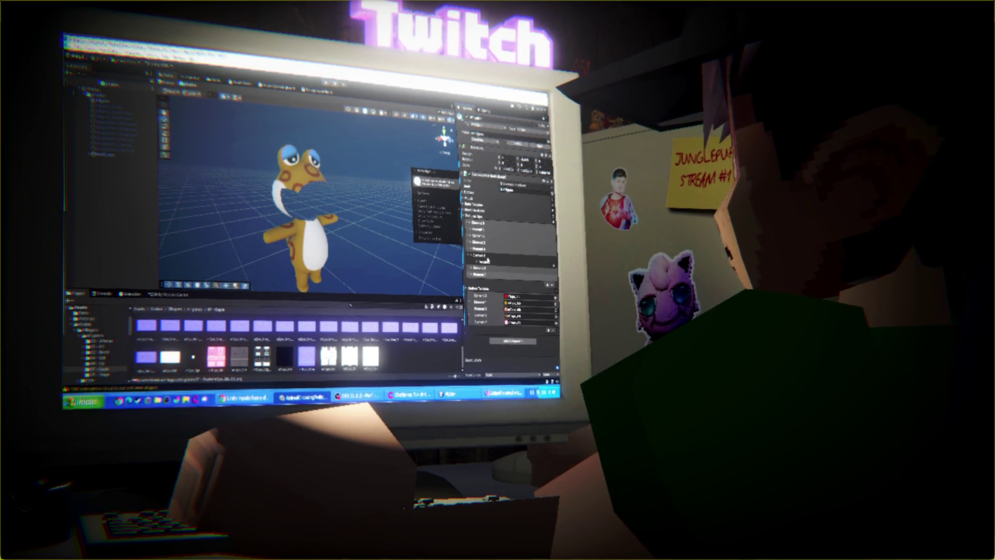
{"action": "left_click", "coordinate": [195, 310]}
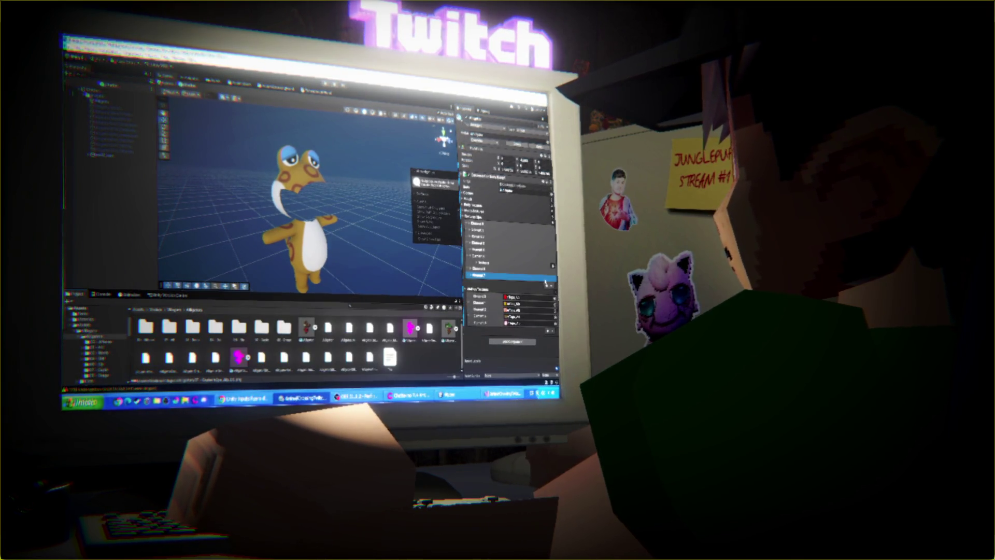
Step: Select an entry in the element list and open the 08 - Dingo textures folder
{"action": "left_click", "coordinate": [473, 257]}
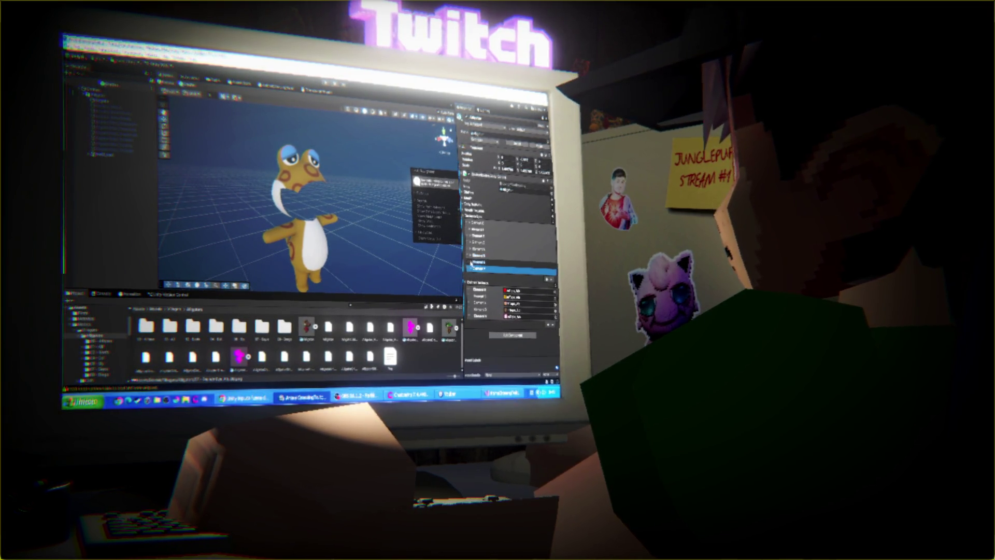
{"action": "double_click", "coordinate": [285, 327]}
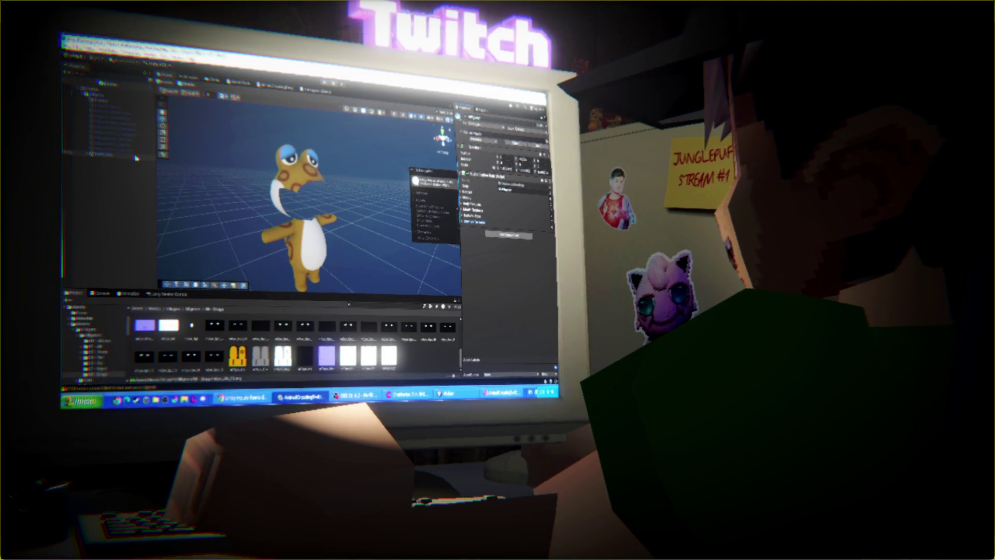
{"action": "key", "text": "Tab"}
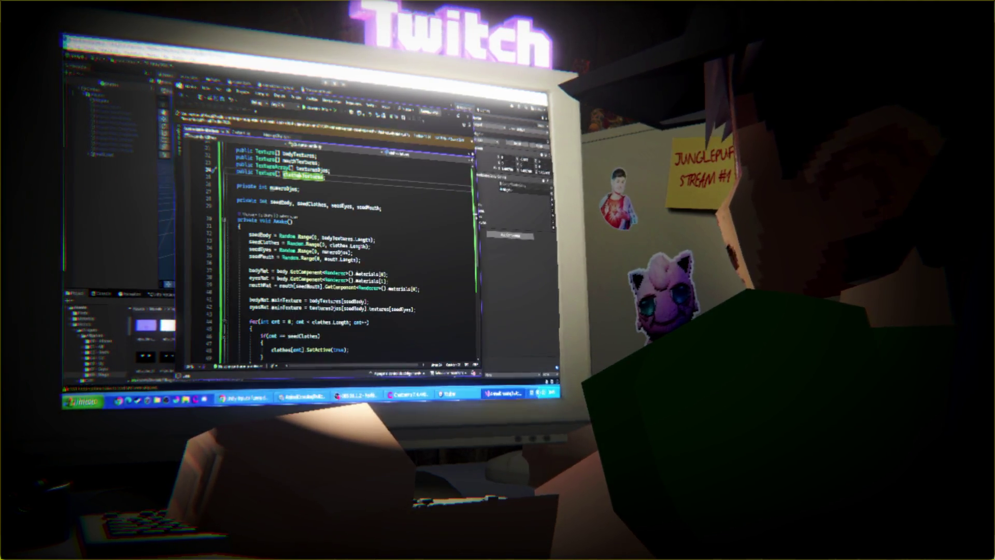
Step: Scroll through the Awake() loops randomizing body, clothes and mouth, then return to Unity
{"action": "scroll", "coordinate": [323, 180], "scroll_direction": "down", "scroll_amount": 8}
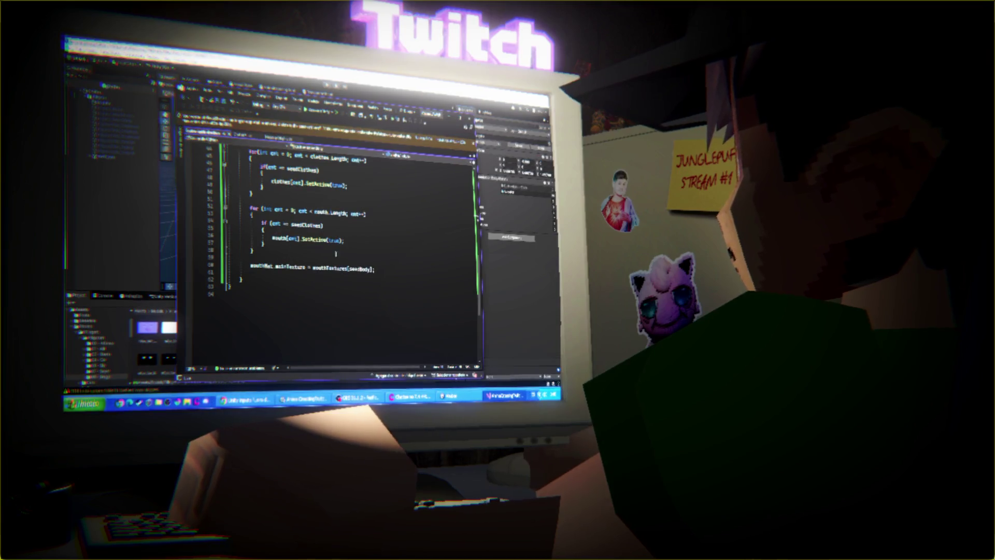
{"action": "left_click", "coordinate": [117, 94]}
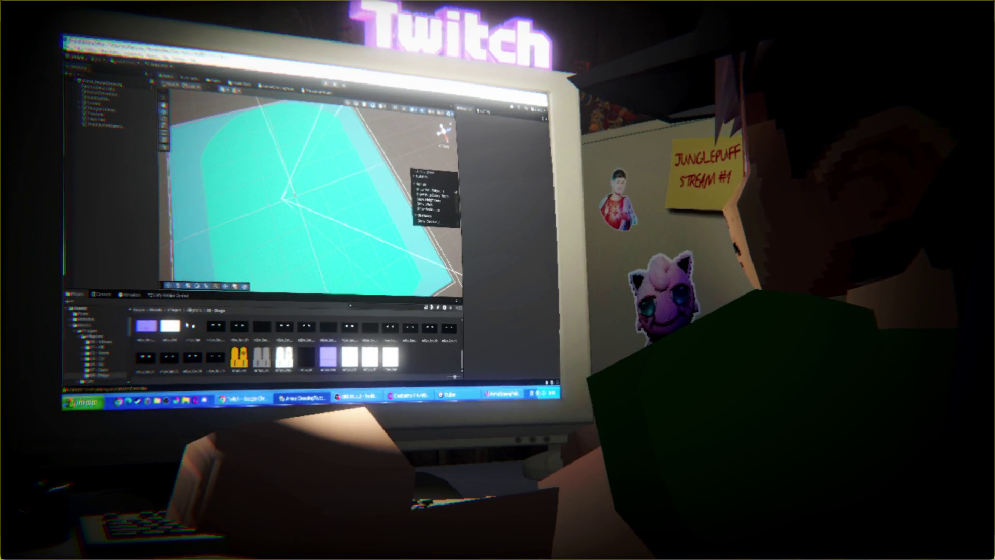
Step: Go up to Assets, open the character prefab from Prefabs, and select its root object
{"action": "left_click", "coordinate": [176, 309]}
{"action": "left_click", "coordinate": [156, 309]}
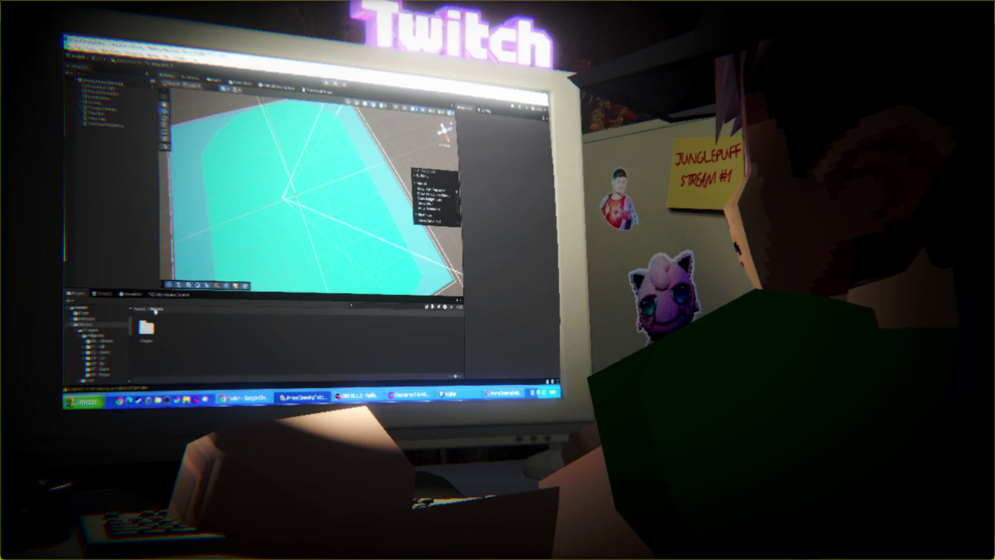
{"action": "left_click", "coordinate": [137, 310]}
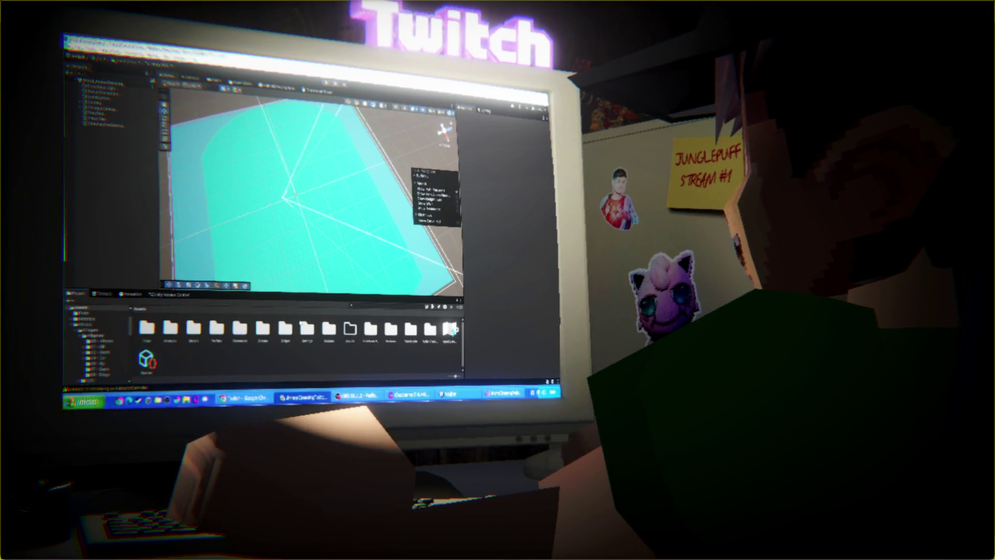
{"action": "double_click", "coordinate": [216, 331]}
{"action": "double_click", "coordinate": [146, 329]}
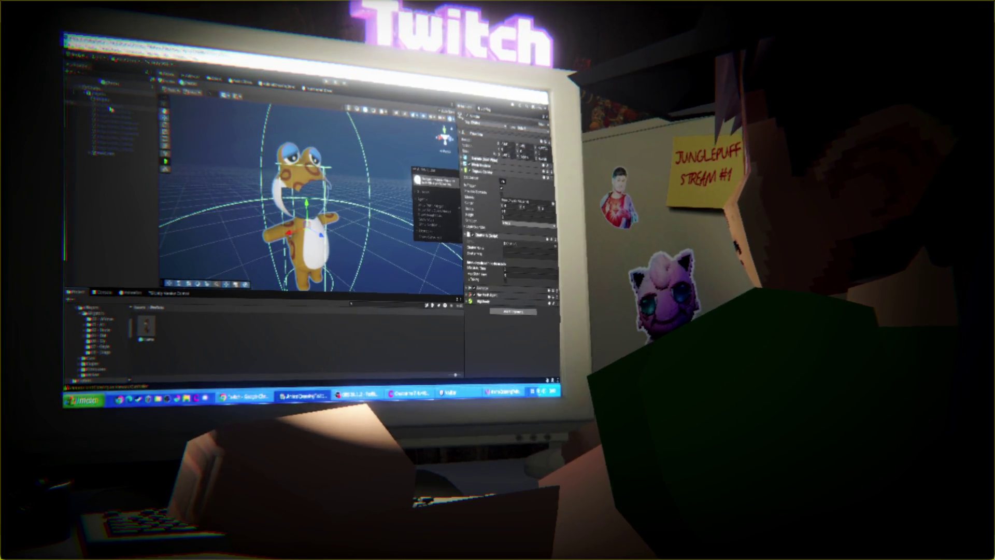
{"action": "left_click", "coordinate": [110, 115]}
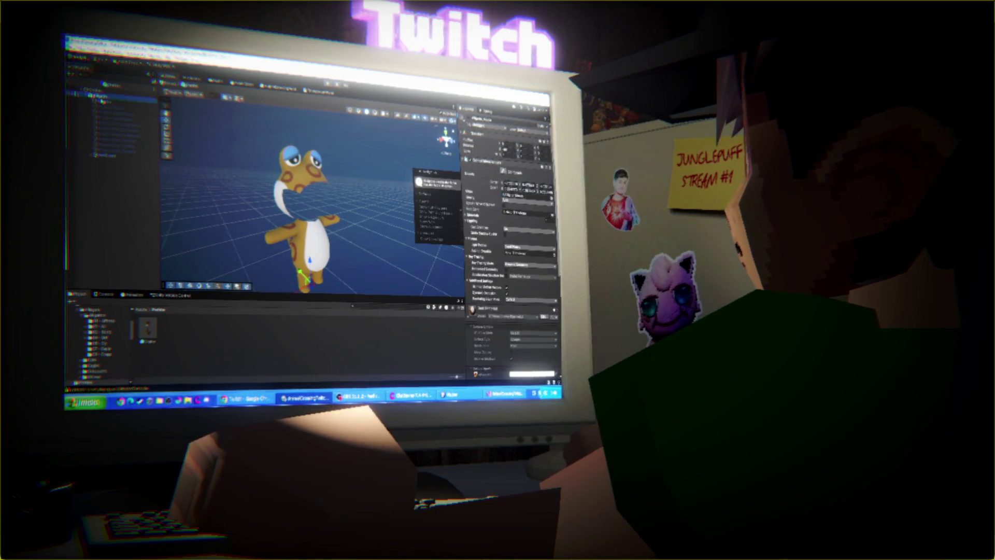
{"action": "left_click", "coordinate": [103, 97]}
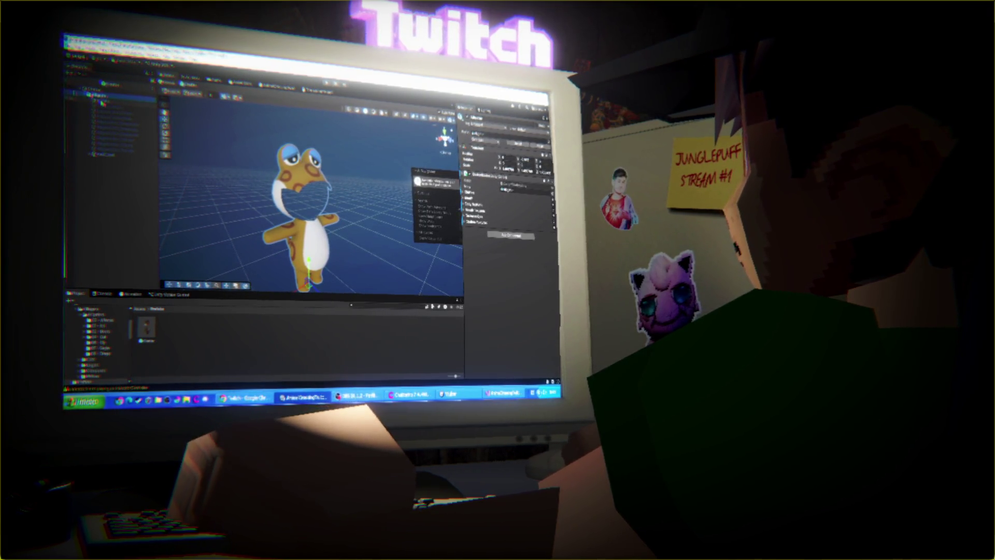
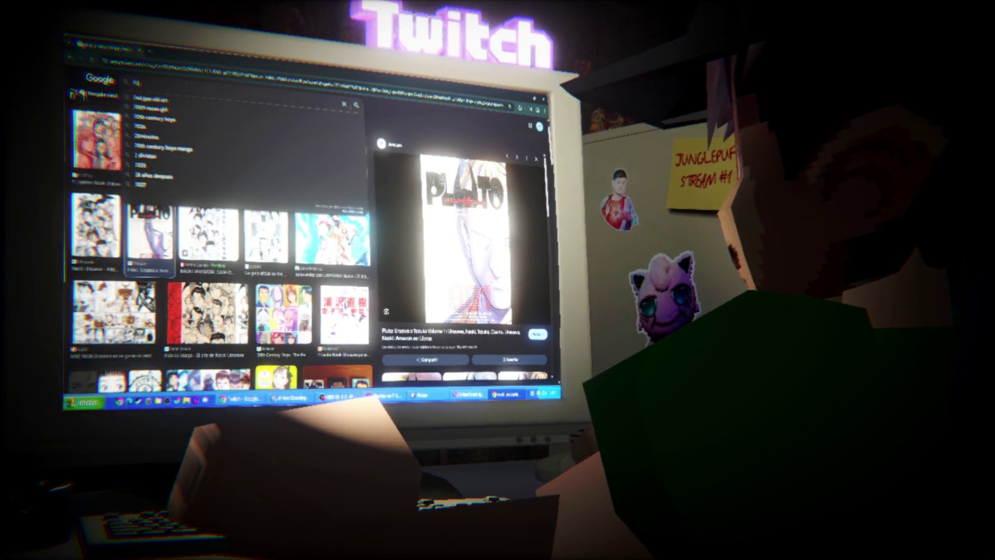
Step: Finish searching Google Images for '20th century boys' and preview the second image result
{"action": "type", "text": "th century boys"}
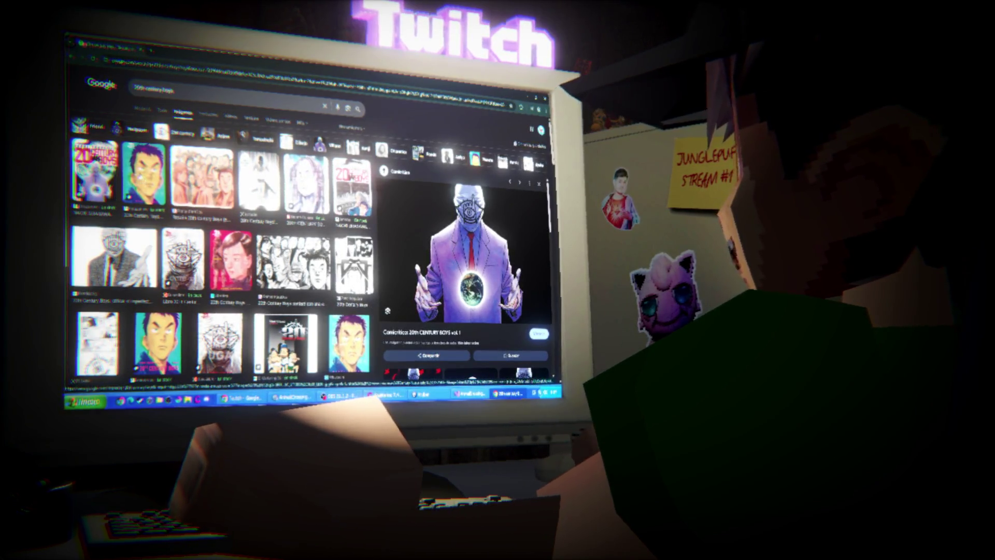
{"action": "left_click", "coordinate": [143, 176]}
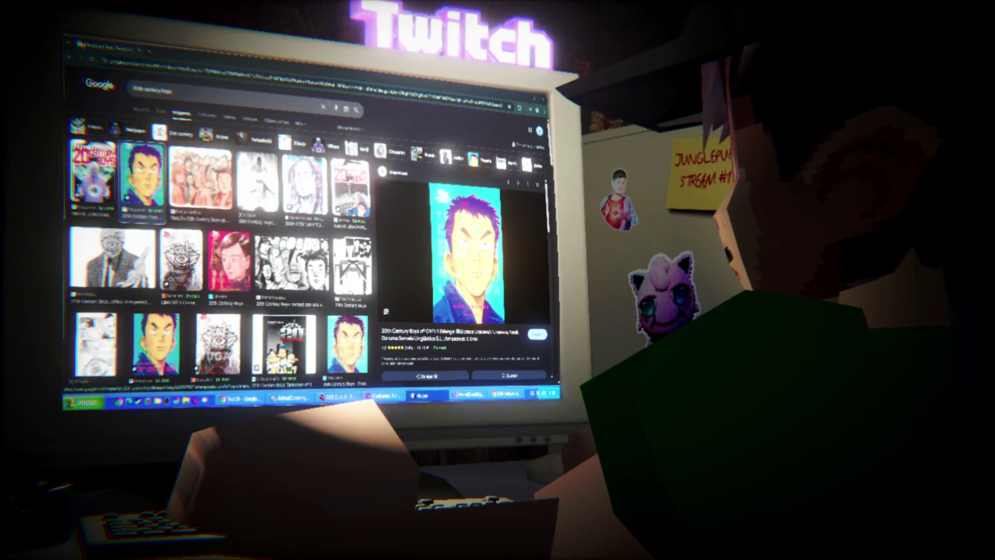
Step: Scroll down through more 20th Century Boys image results
{"action": "scroll", "coordinate": [218, 248], "scroll_direction": "down", "scroll_amount": 5}
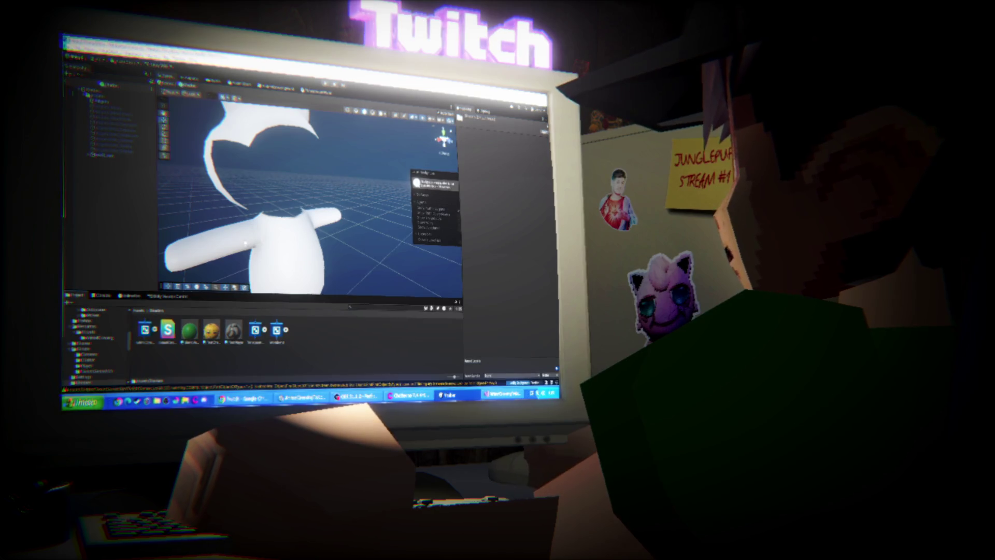
Step: Orbit and zoom the Scene view to see the white character from the side and behind
{"action": "mouse_move", "coordinate": [219, 215]}
{"action": "left_mouse_down"}
{"action": "mouse_move", "coordinate": [260, 173]}
{"action": "mouse_move", "coordinate": [267, 207]}
{"action": "left_mouse_up"}
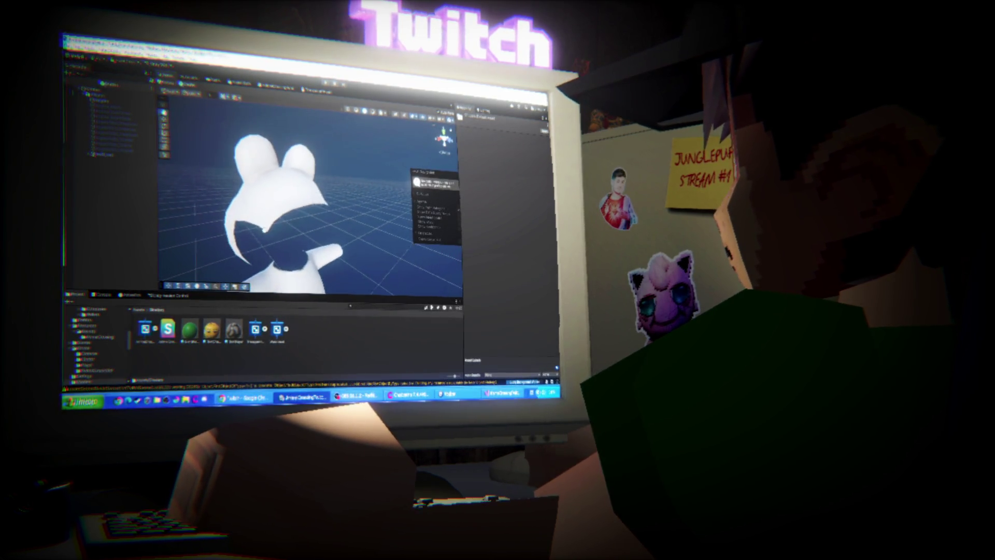
{"action": "scroll", "coordinate": [270, 228], "scroll_direction": "up", "scroll_amount": 3}
{"action": "left_click_drag", "start_coordinate": [272, 245], "coordinate": [321, 240]}
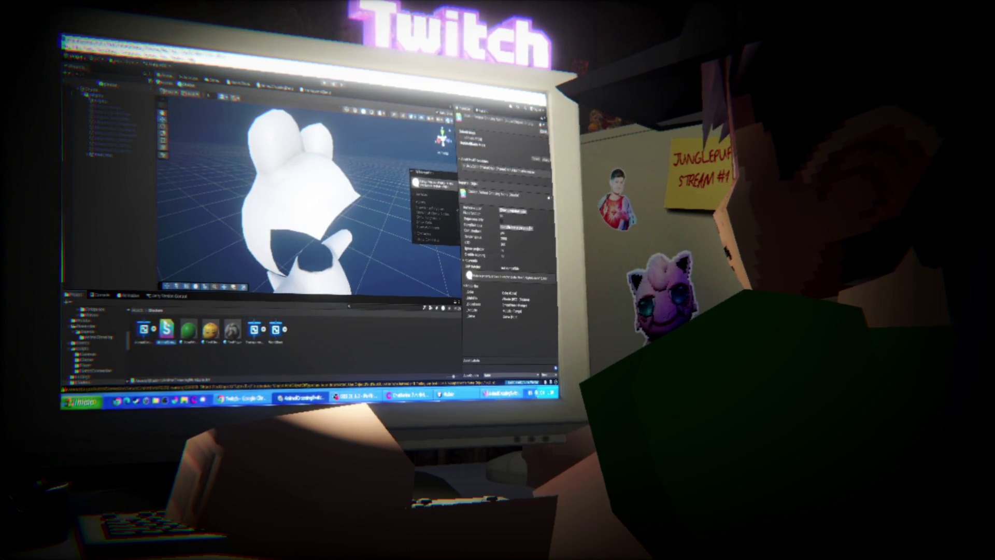
Step: Select the character object in the Hierarchy to show its Transform and components in the Inspector
{"action": "left_click", "coordinate": [98, 95]}
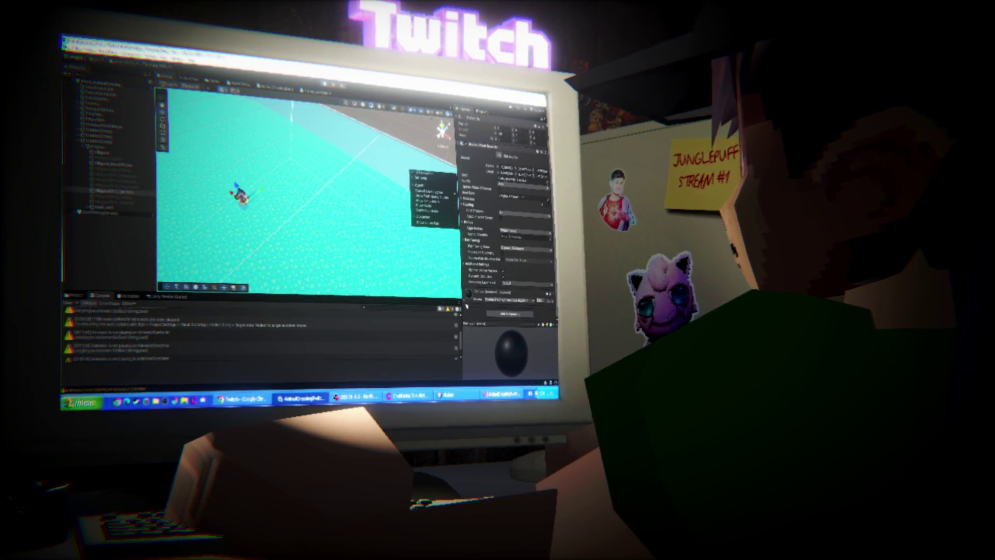
Step: Scroll down the Inspector to review the object's components
{"action": "scroll", "coordinate": [514, 267], "scroll_direction": "down", "scroll_amount": 5}
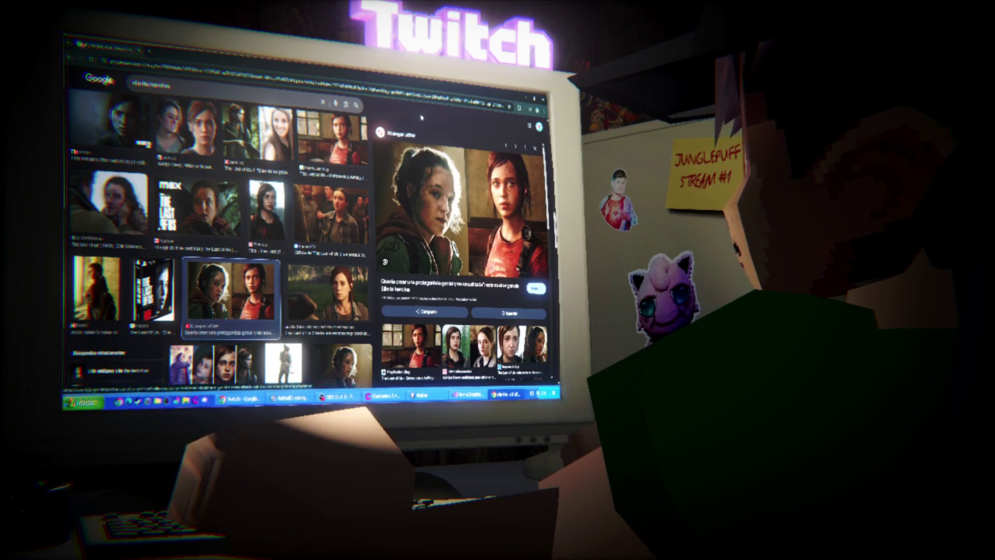
Step: Scroll down the Ellie image results and preview the Ellie and Ellen Page comparison
{"action": "scroll", "coordinate": [293, 212], "scroll_direction": "down", "scroll_amount": 5}
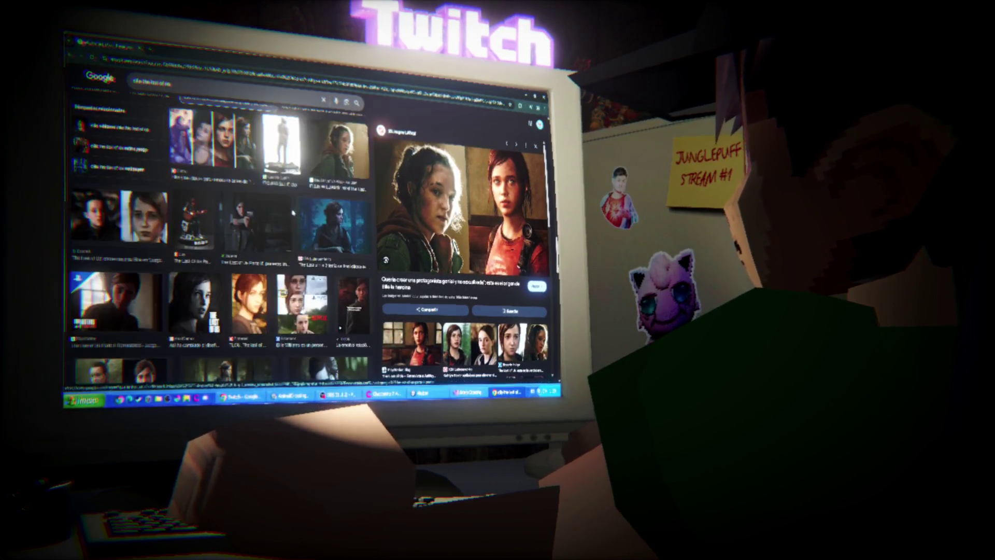
{"action": "scroll", "coordinate": [249, 218], "scroll_direction": "down", "scroll_amount": 3}
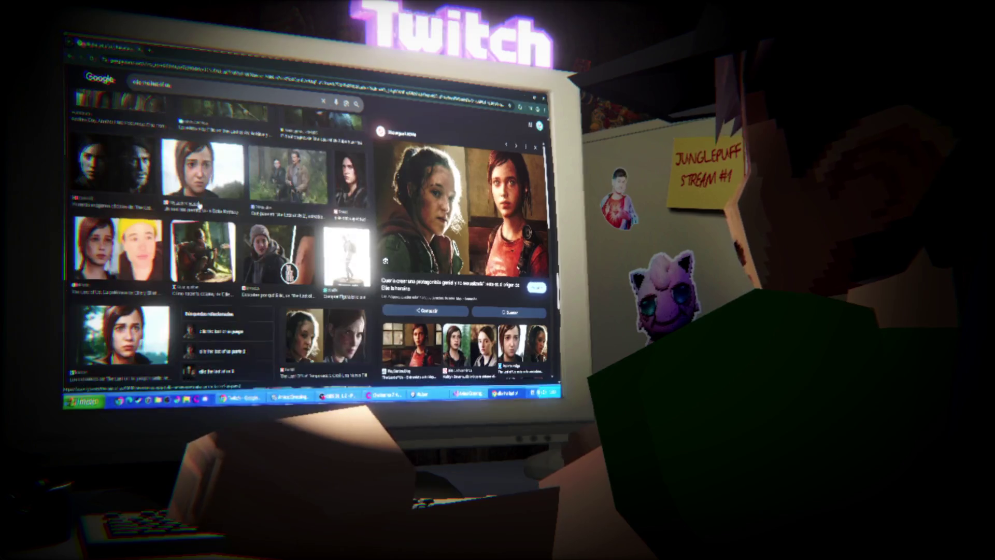
{"action": "scroll", "coordinate": [211, 227], "scroll_direction": "down", "scroll_amount": 3}
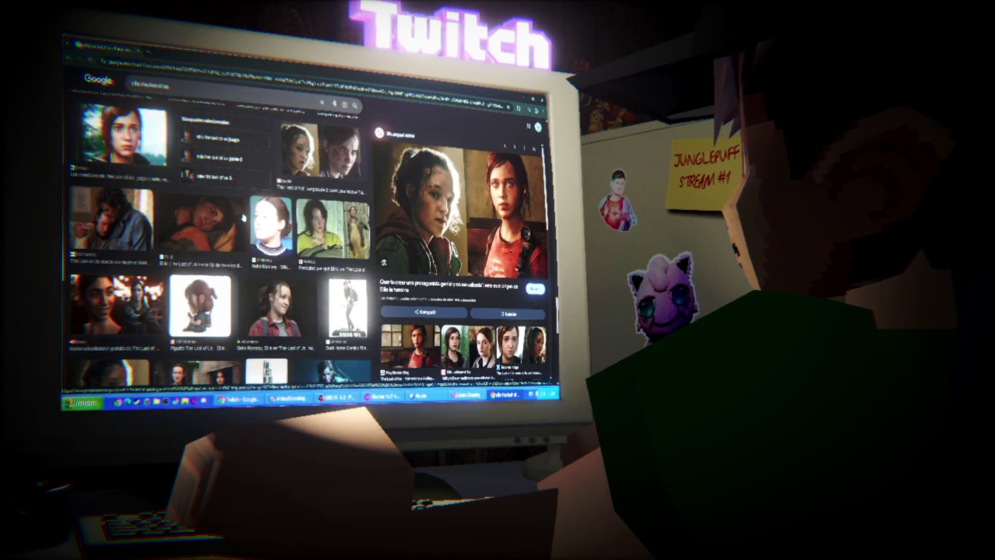
{"action": "scroll", "coordinate": [258, 186], "scroll_direction": "down", "scroll_amount": 5}
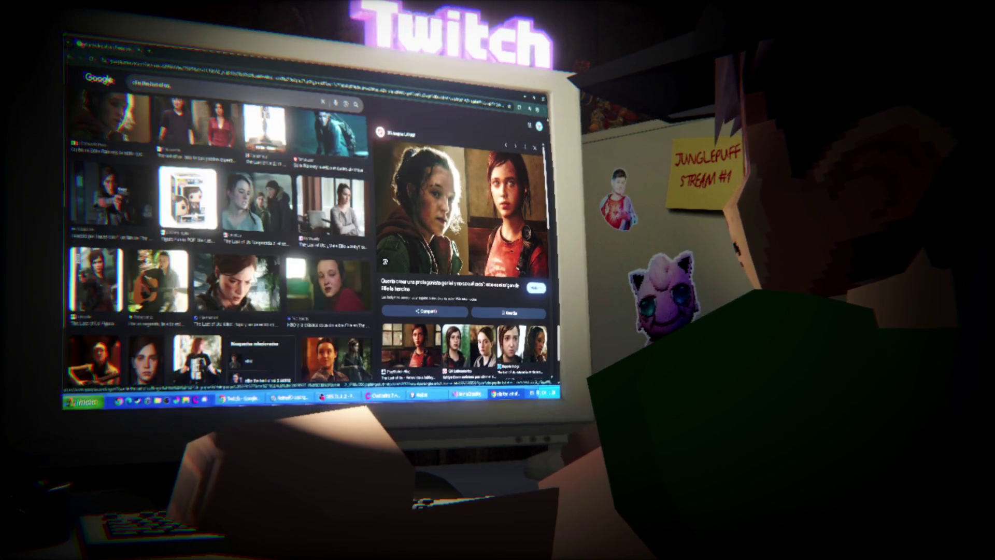
{"action": "scroll", "coordinate": [133, 216], "scroll_direction": "down", "scroll_amount": 4}
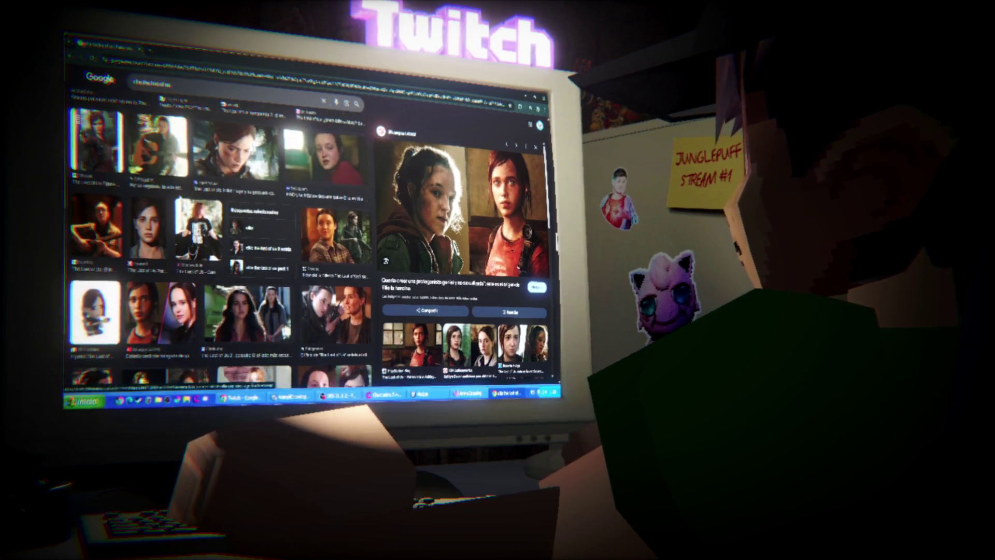
{"action": "left_click", "coordinate": [161, 178]}
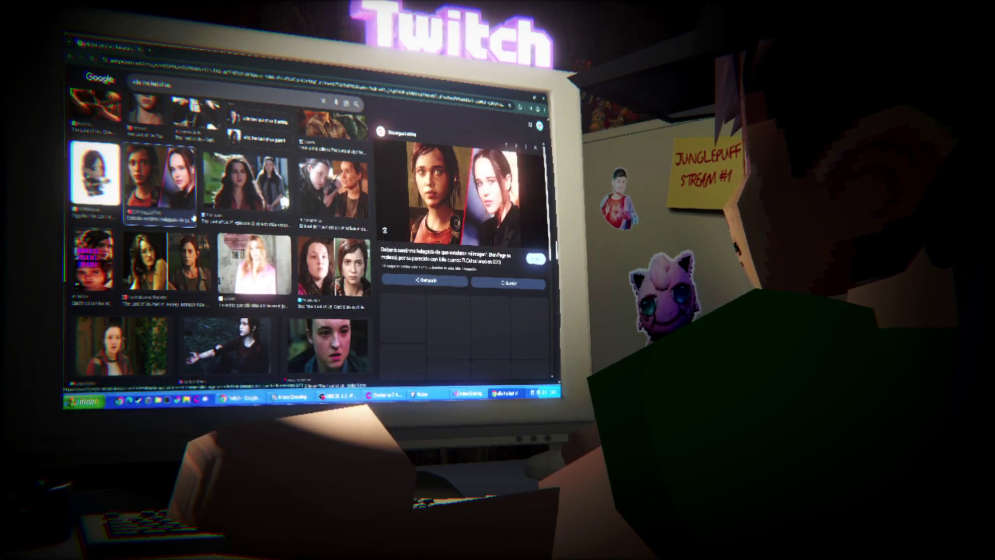
Step: Scroll further through the results, then clear the search box for a new query
{"action": "scroll", "coordinate": [161, 179], "scroll_direction": "down", "scroll_amount": 3}
{"action": "scroll", "coordinate": [173, 79], "scroll_direction": "down", "scroll_amount": 2}
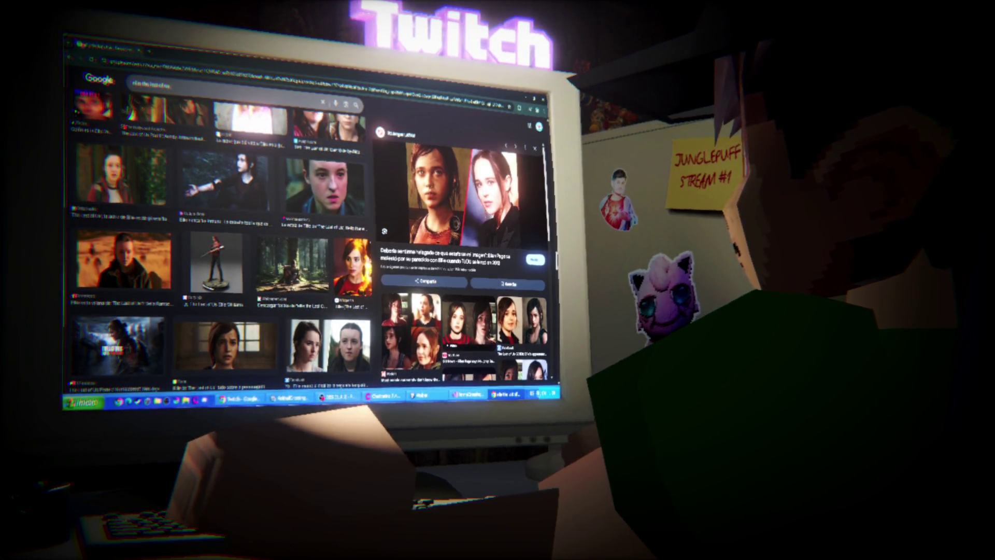
{"action": "left_click", "coordinate": [156, 85]}
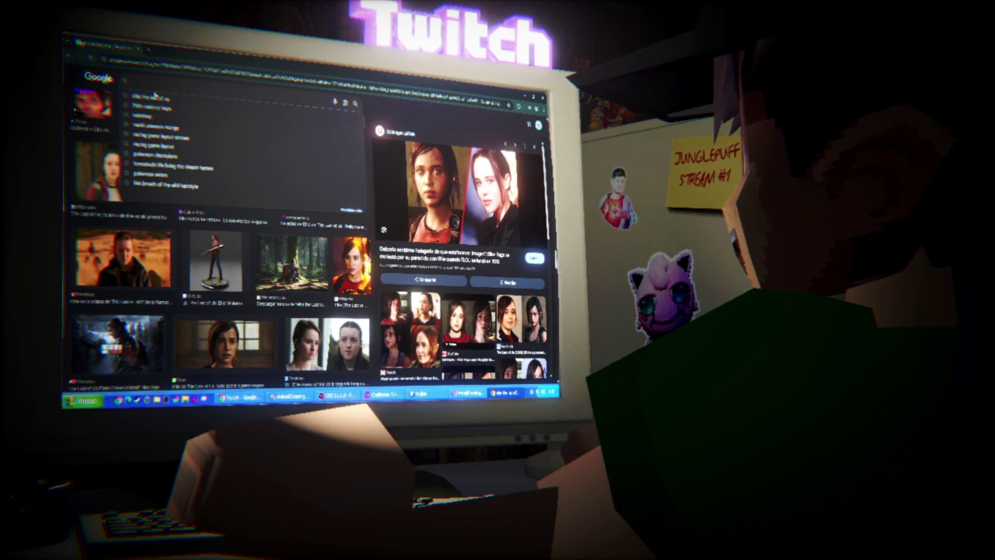